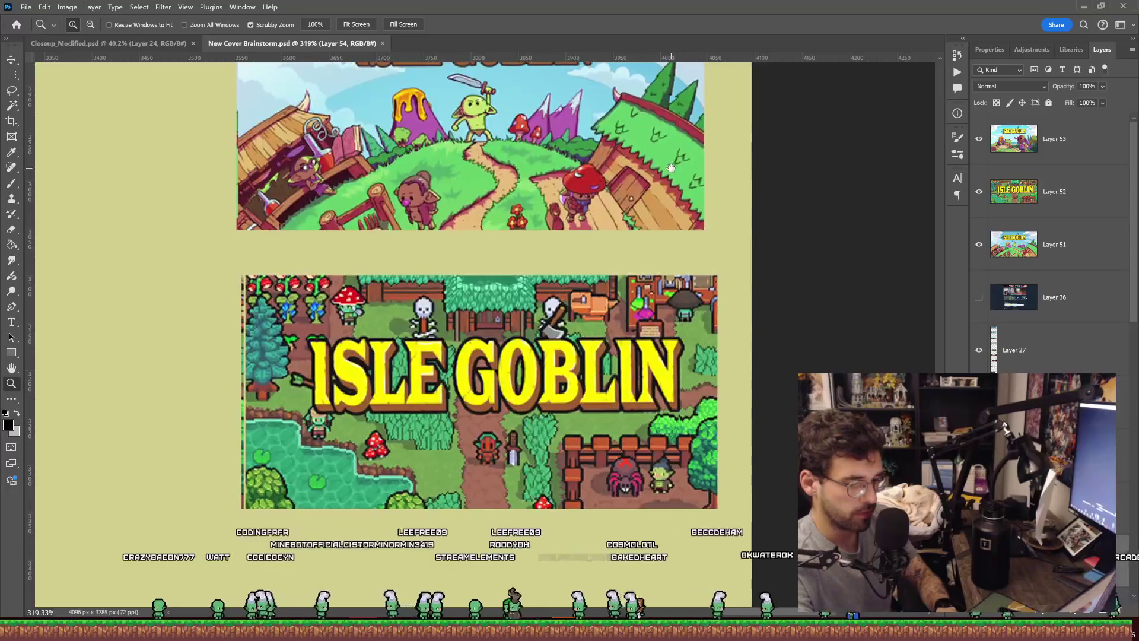
Step: Zoom out and pan across the Isle Goblin cover mockups to compare them
{"action": "scroll", "coordinate": [678, 228], "scroll_direction": "down", "scroll_amount": 3}
{"action": "scroll", "coordinate": [628, 282], "scroll_direction": "up", "scroll_amount": 5}
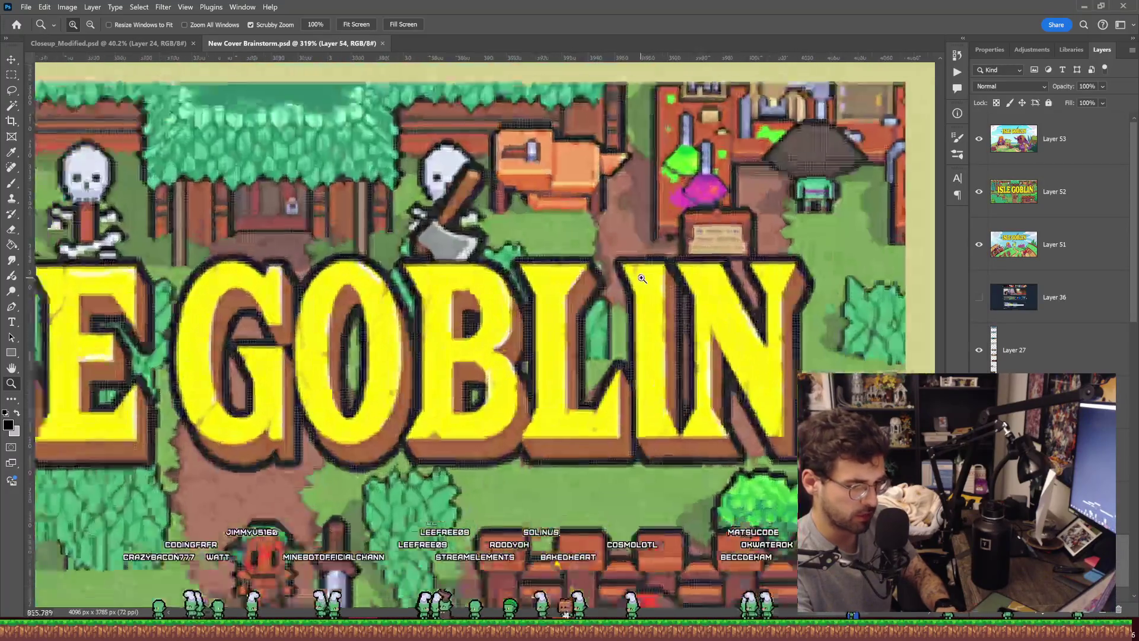
{"action": "scroll", "coordinate": [629, 282], "scroll_direction": "down", "scroll_amount": 1}
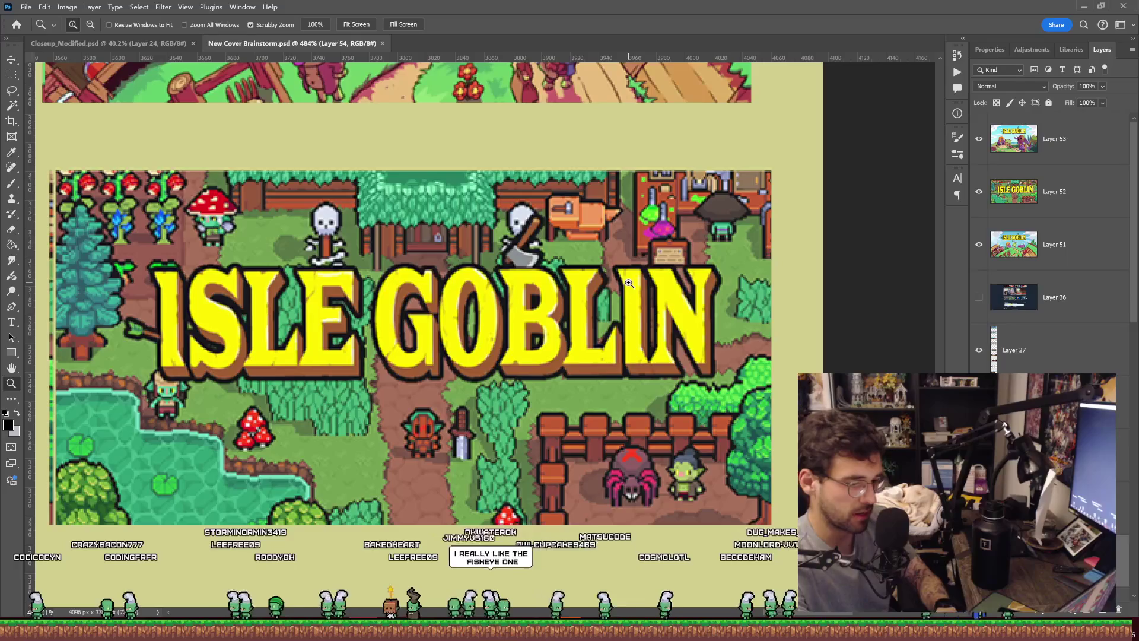
{"action": "mouse_move", "coordinate": [734, 269]}
{"action": "left_mouse_down"}
{"action": "mouse_move", "coordinate": [725, 273]}
{"action": "mouse_move", "coordinate": [736, 270]}
{"action": "mouse_move", "coordinate": [727, 272]}
{"action": "mouse_move", "coordinate": [740, 303]}
{"action": "left_mouse_up"}
{"action": "scroll", "coordinate": [732, 273], "scroll_direction": "down", "scroll_amount": 5}
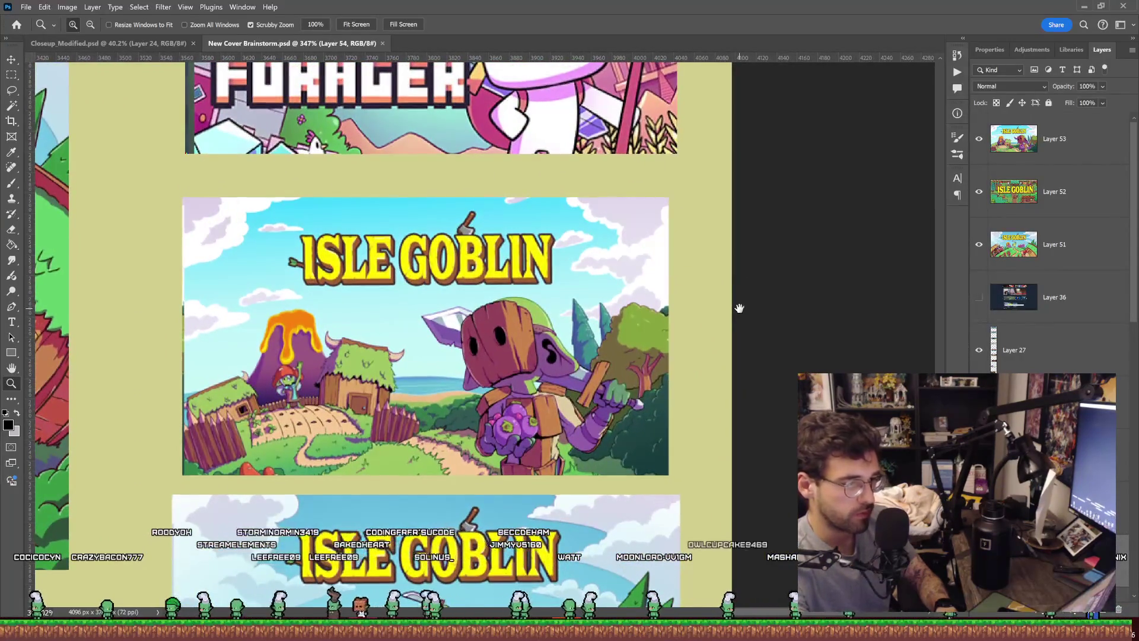
{"action": "scroll", "coordinate": [736, 217], "scroll_direction": "down", "scroll_amount": 3}
{"action": "scroll", "coordinate": [735, 217], "scroll_direction": "down", "scroll_amount": 2}
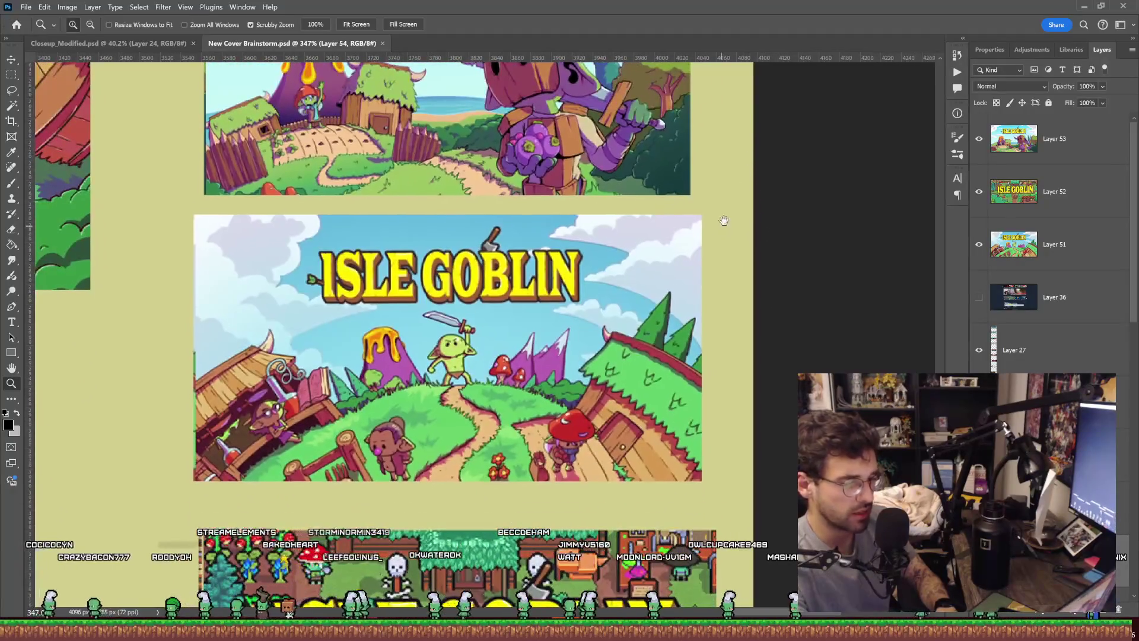
{"action": "scroll", "coordinate": [722, 221], "scroll_direction": "down", "scroll_amount": 2}
{"action": "mouse_move", "coordinate": [737, 186]}
{"action": "left_mouse_down"}
{"action": "mouse_move", "coordinate": [720, 254]}
{"action": "mouse_move", "coordinate": [715, 380]}
{"action": "left_mouse_up"}
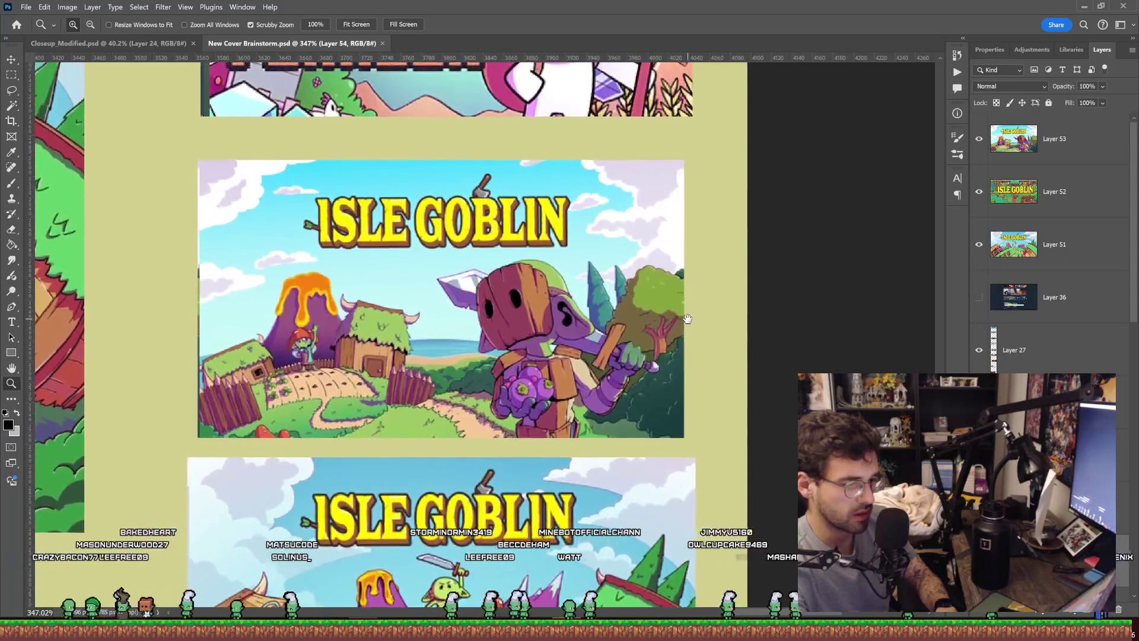
{"action": "left_click_drag", "start_coordinate": [687, 322], "coordinate": [688, 327]}
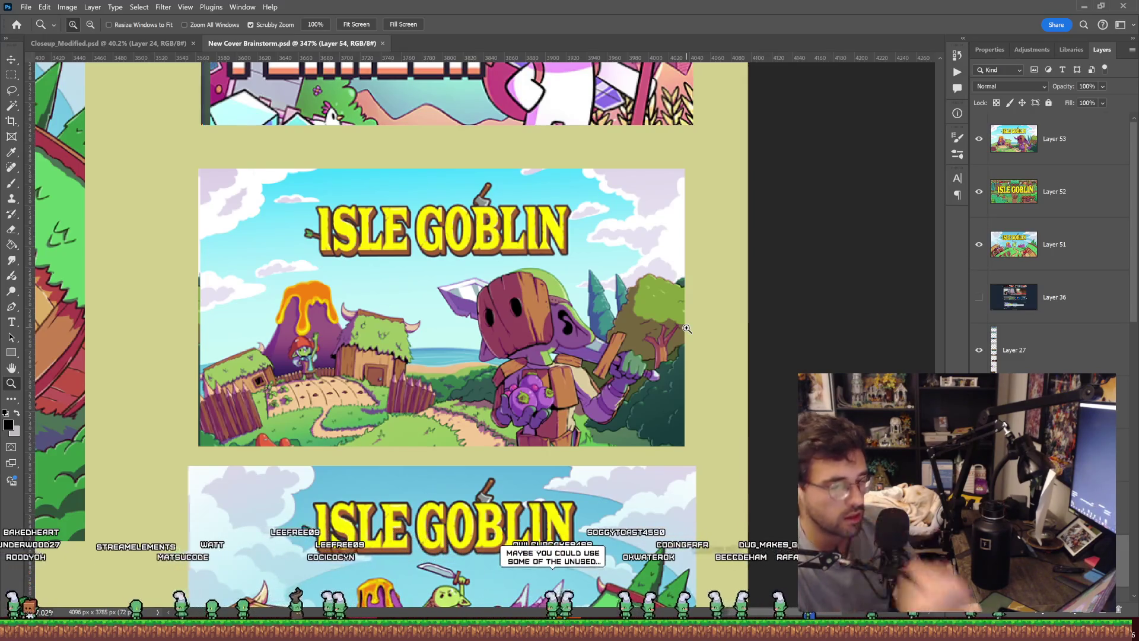
Step: Pan up past the painted banners to the Terraria, Stardew Valley, Core Keeper and Tinker Lands covers
{"action": "left_click_drag", "start_coordinate": [687, 328], "coordinate": [542, 287]}
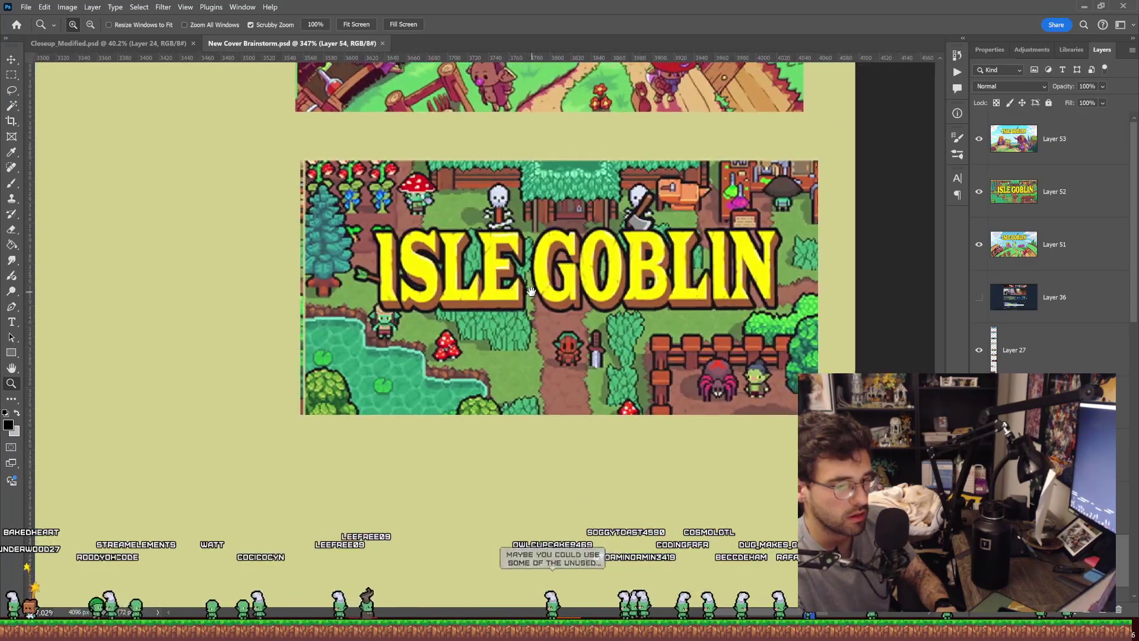
{"action": "left_click_drag", "start_coordinate": [649, 205], "coordinate": [632, 297]}
{"action": "scroll", "coordinate": [631, 297], "scroll_direction": "up", "scroll_amount": 10}
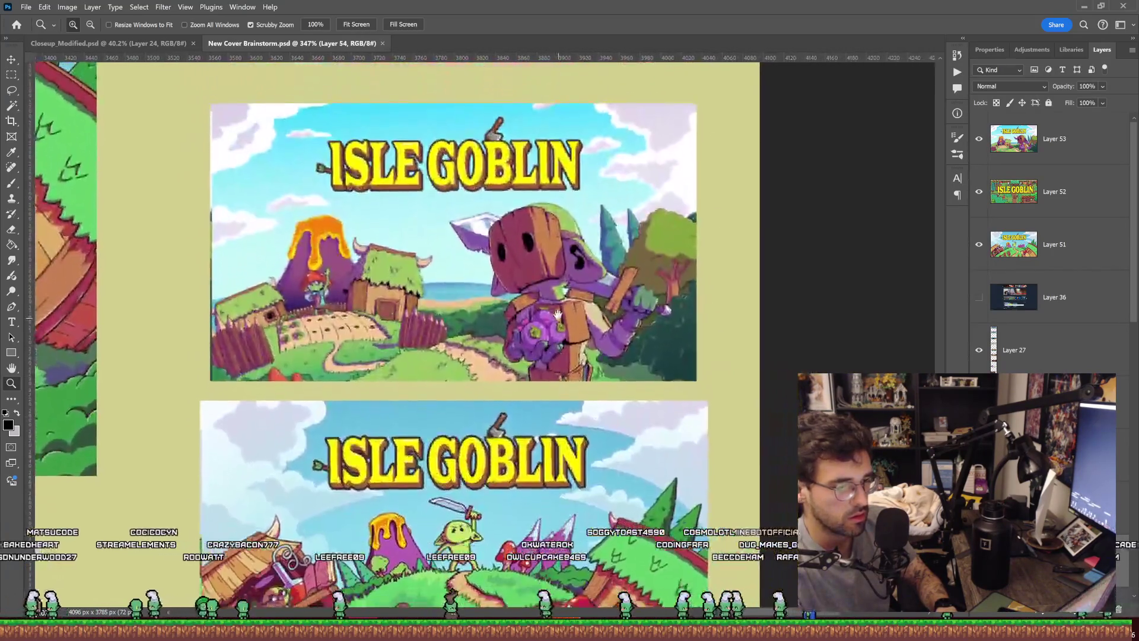
{"action": "mouse_move", "coordinate": [557, 309]}
{"action": "left_mouse_down"}
{"action": "mouse_move", "coordinate": [551, 227]}
{"action": "mouse_move", "coordinate": [574, 149]}
{"action": "left_mouse_up"}
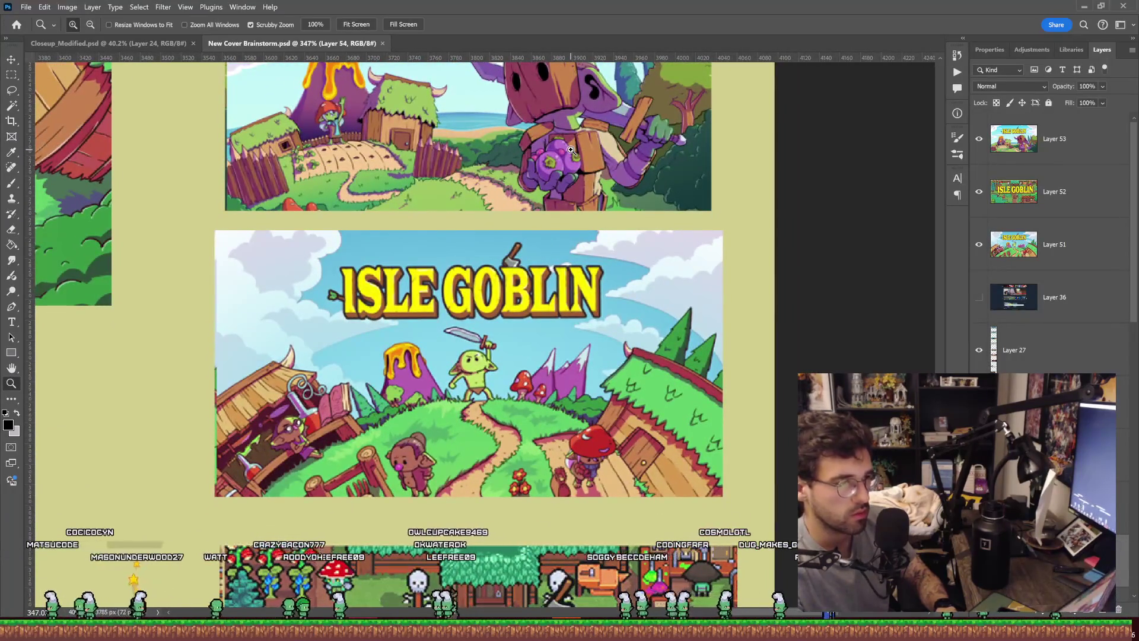
{"action": "scroll", "coordinate": [571, 150], "scroll_direction": "down", "scroll_amount": 5}
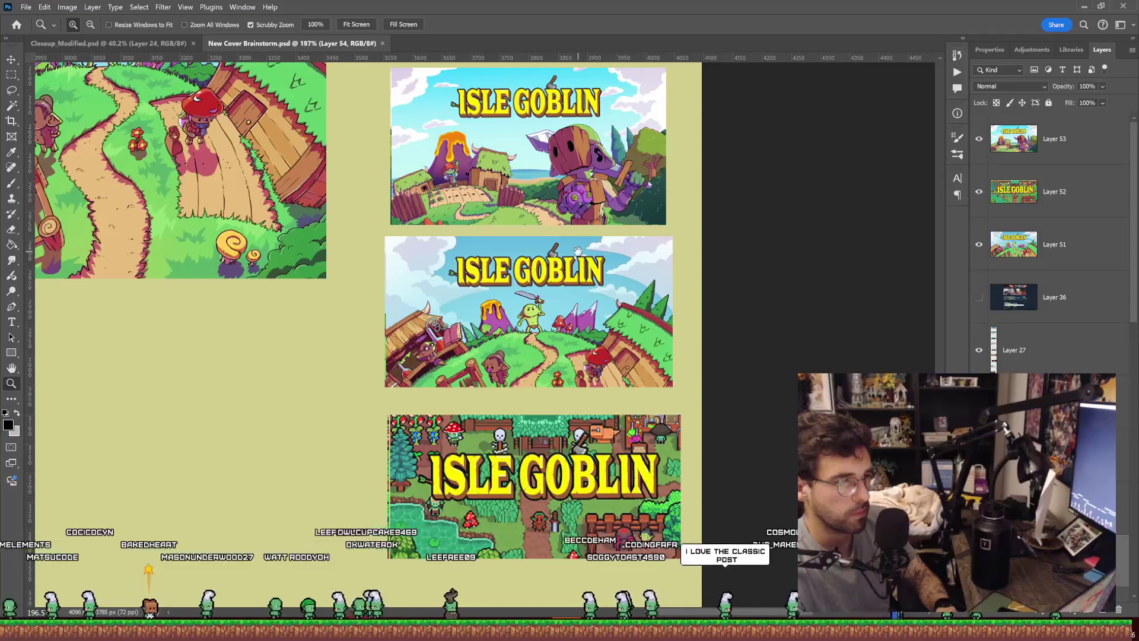
{"action": "scroll", "coordinate": [578, 251], "scroll_direction": "up", "scroll_amount": 2}
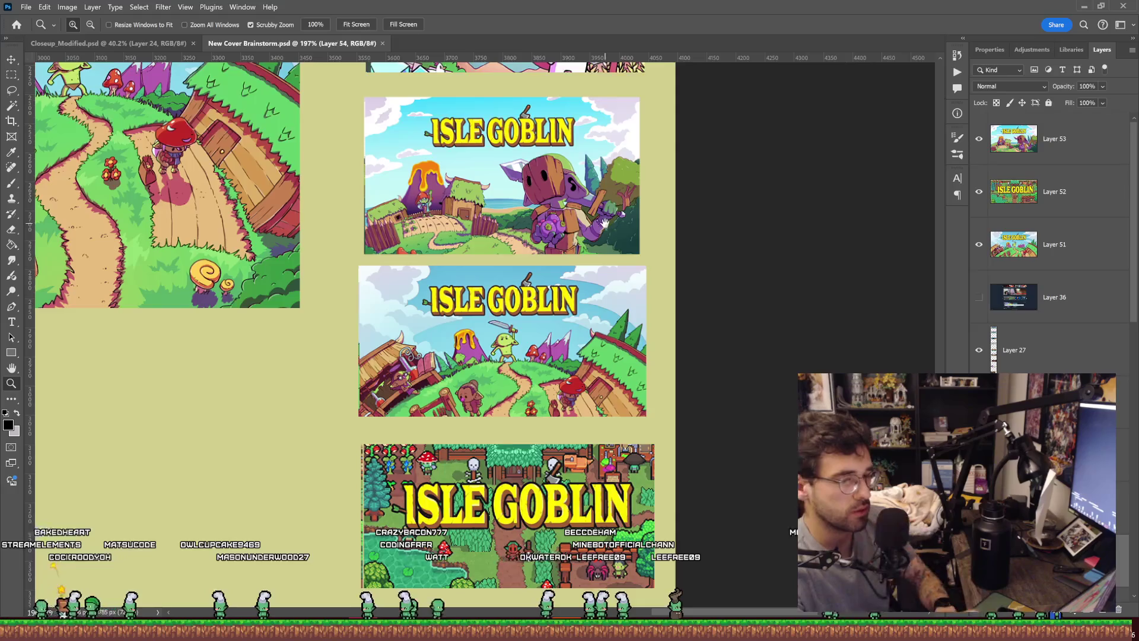
{"action": "scroll", "coordinate": [605, 224], "scroll_direction": "up", "scroll_amount": 15}
{"action": "scroll", "coordinate": [568, 430], "scroll_direction": "up", "scroll_amount": 5}
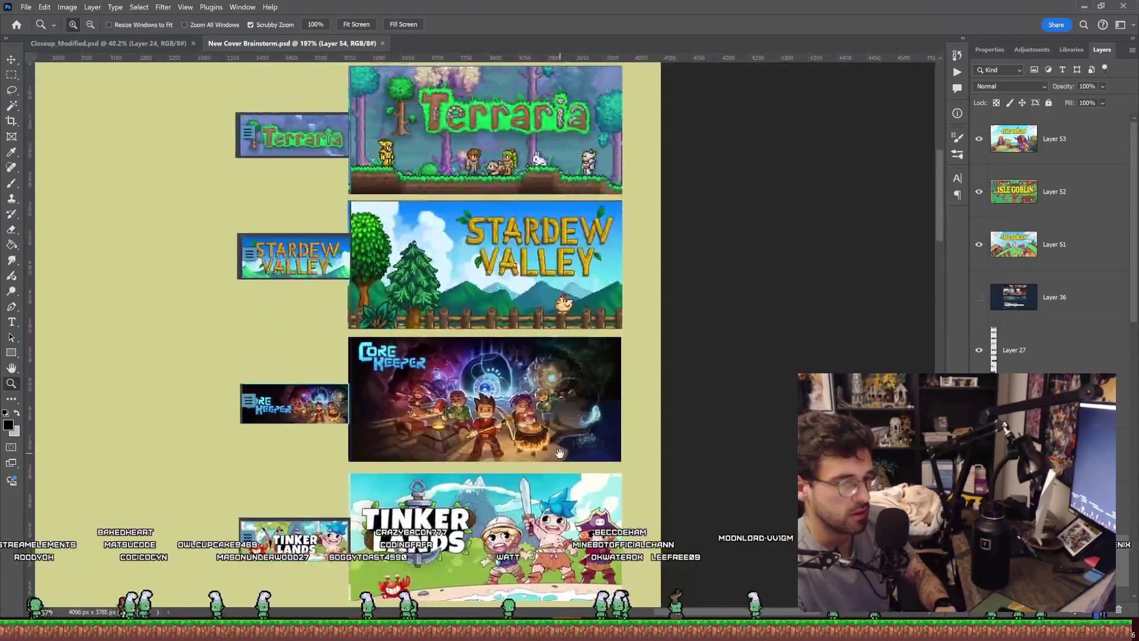
{"action": "mouse_move", "coordinate": [563, 258]}
{"action": "left_mouse_down"}
{"action": "mouse_move", "coordinate": [599, 259]}
{"action": "mouse_move", "coordinate": [570, 261]}
{"action": "mouse_move", "coordinate": [586, 271]}
{"action": "left_mouse_up"}
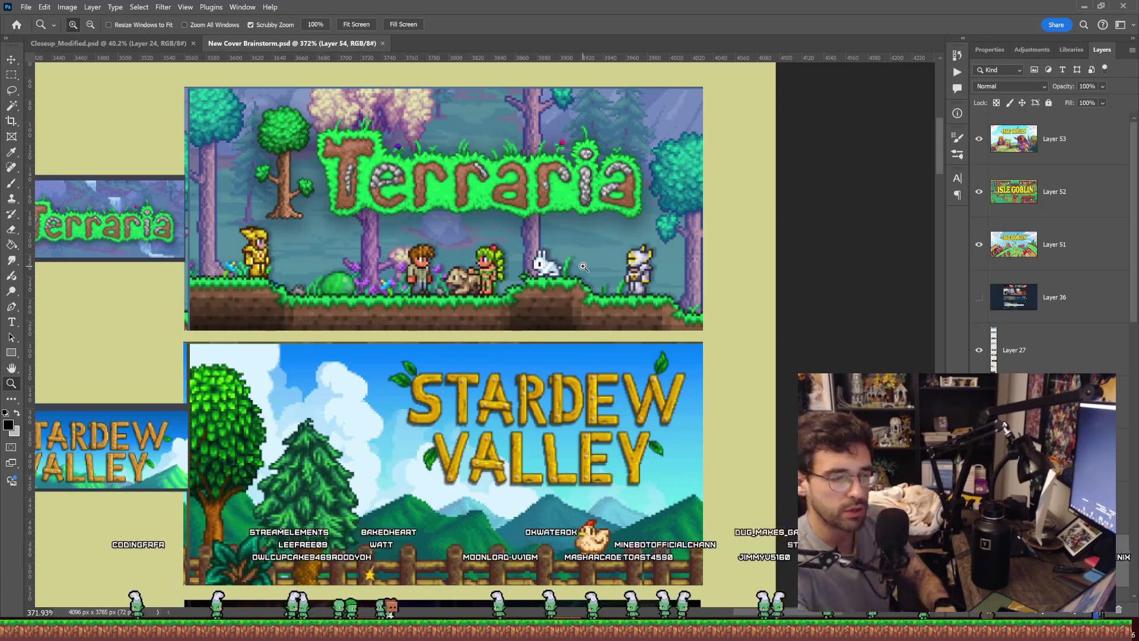
{"action": "mouse_move", "coordinate": [584, 267]}
{"action": "left_mouse_down"}
{"action": "mouse_move", "coordinate": [619, 261]}
{"action": "mouse_move", "coordinate": [694, 380]}
{"action": "mouse_move", "coordinate": [730, 397]}
{"action": "left_mouse_up"}
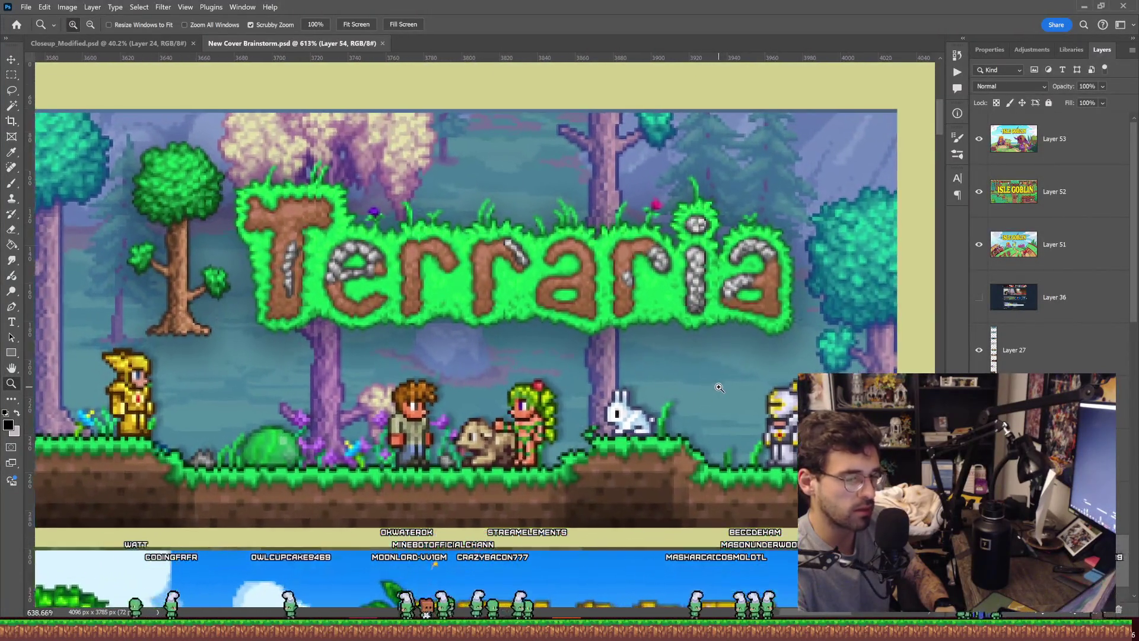
{"action": "left_click_drag", "start_coordinate": [717, 387], "coordinate": [721, 388]}
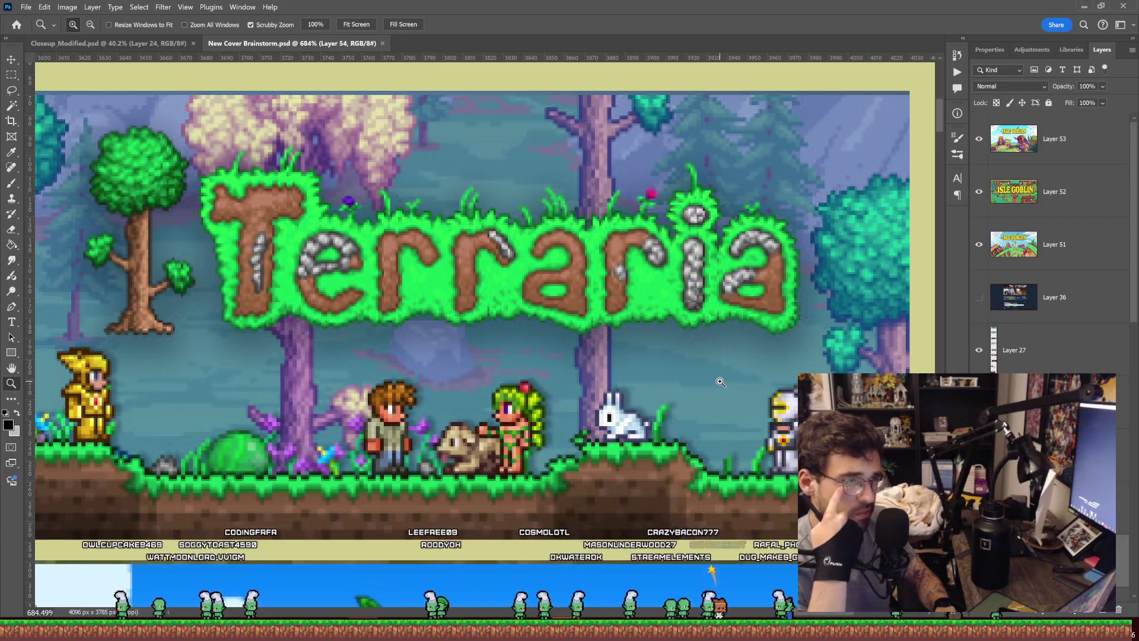
{"action": "scroll", "coordinate": [721, 382], "scroll_direction": "down", "scroll_amount": 10}
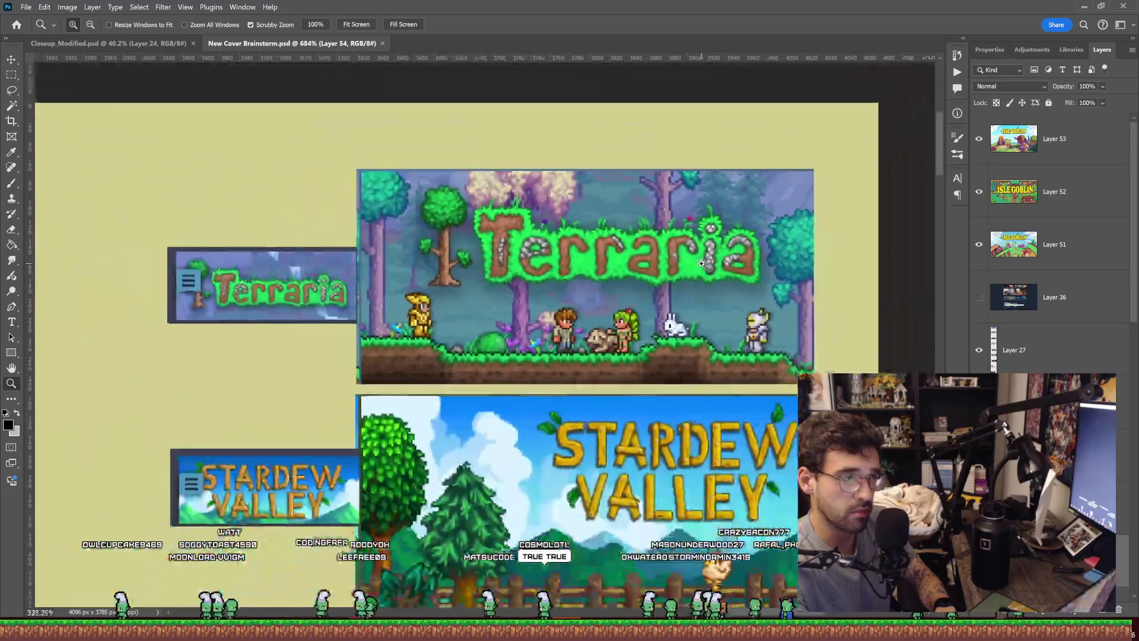
{"action": "mouse_move", "coordinate": [699, 283]}
{"action": "left_mouse_down"}
{"action": "mouse_move", "coordinate": [640, 105]}
{"action": "mouse_move", "coordinate": [627, 106]}
{"action": "mouse_move", "coordinate": [616, 170]}
{"action": "mouse_move", "coordinate": [672, 217]}
{"action": "left_mouse_up"}
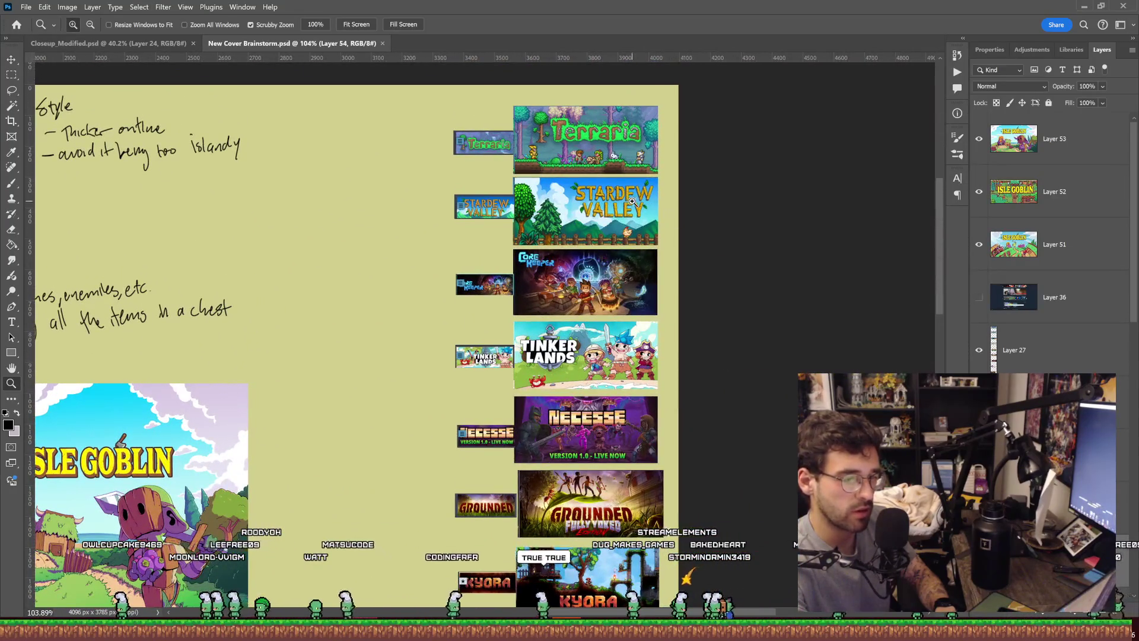
{"action": "scroll", "coordinate": [673, 225], "scroll_direction": "up", "scroll_amount": 10}
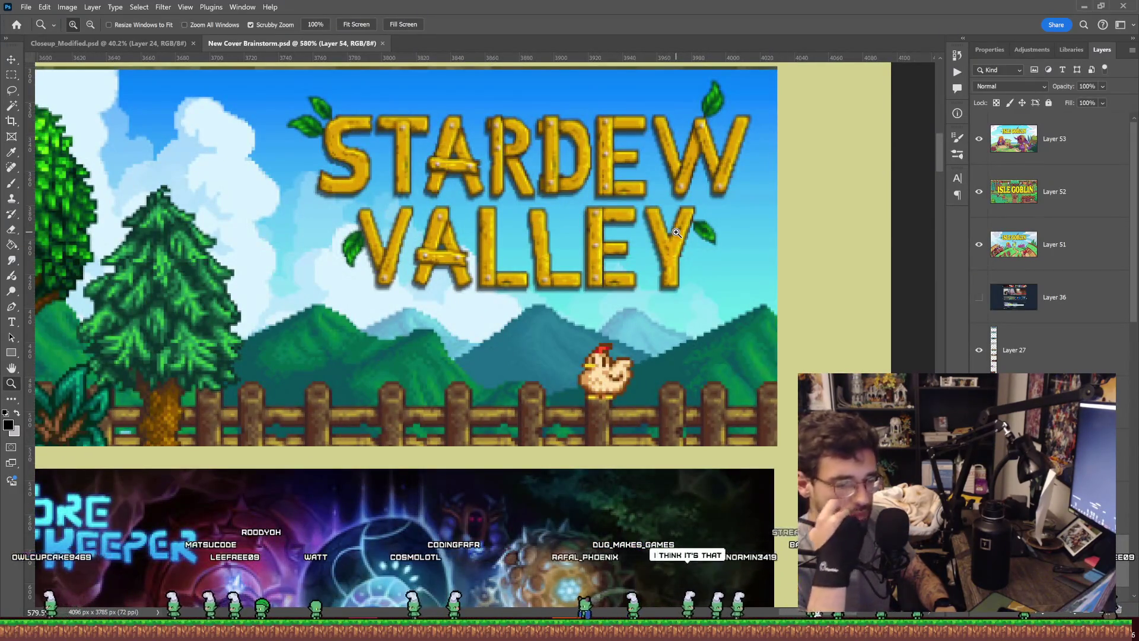
{"action": "scroll", "coordinate": [710, 270], "scroll_direction": "down", "scroll_amount": 3}
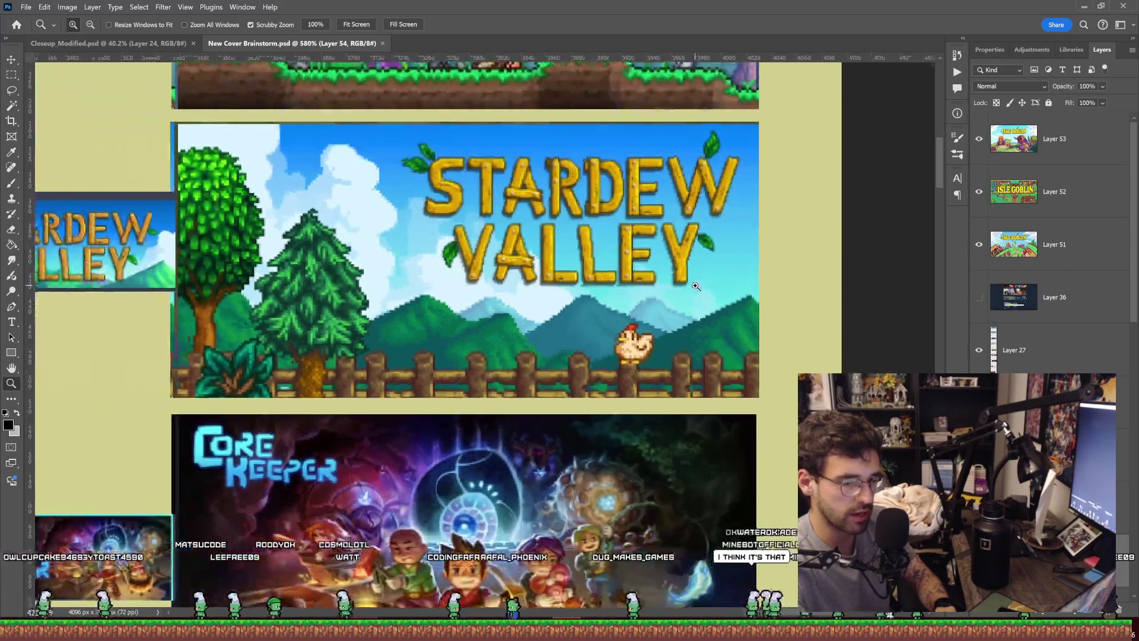
{"action": "scroll", "coordinate": [706, 279], "scroll_direction": "up", "scroll_amount": 3}
{"action": "scroll", "coordinate": [701, 285], "scroll_direction": "down", "scroll_amount": 3}
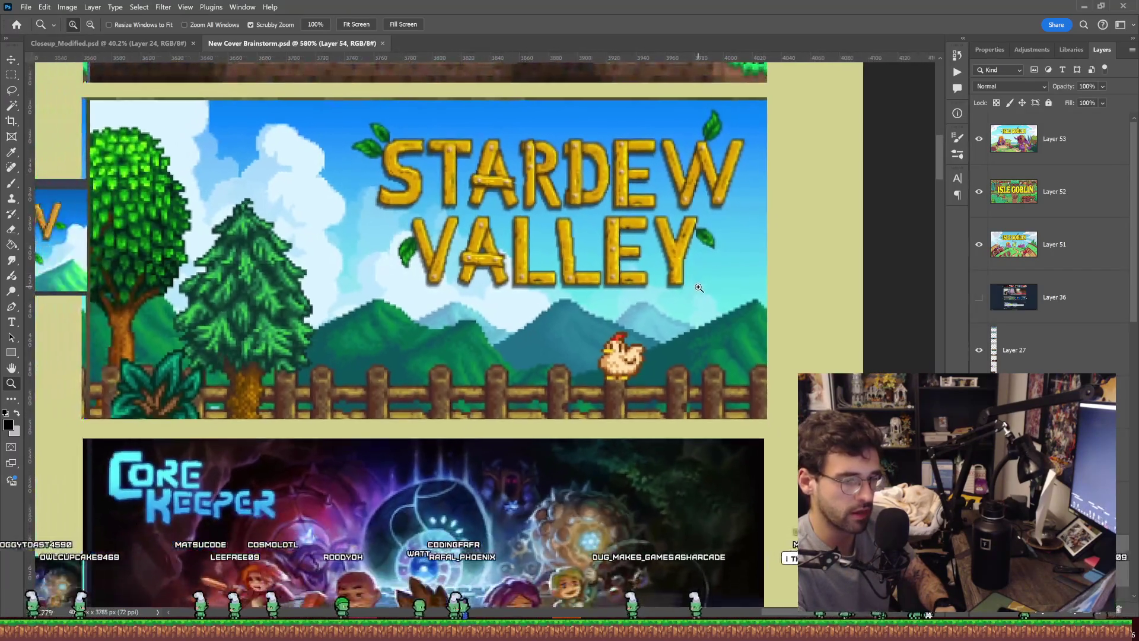
{"action": "scroll", "coordinate": [698, 291], "scroll_direction": "up", "scroll_amount": 3}
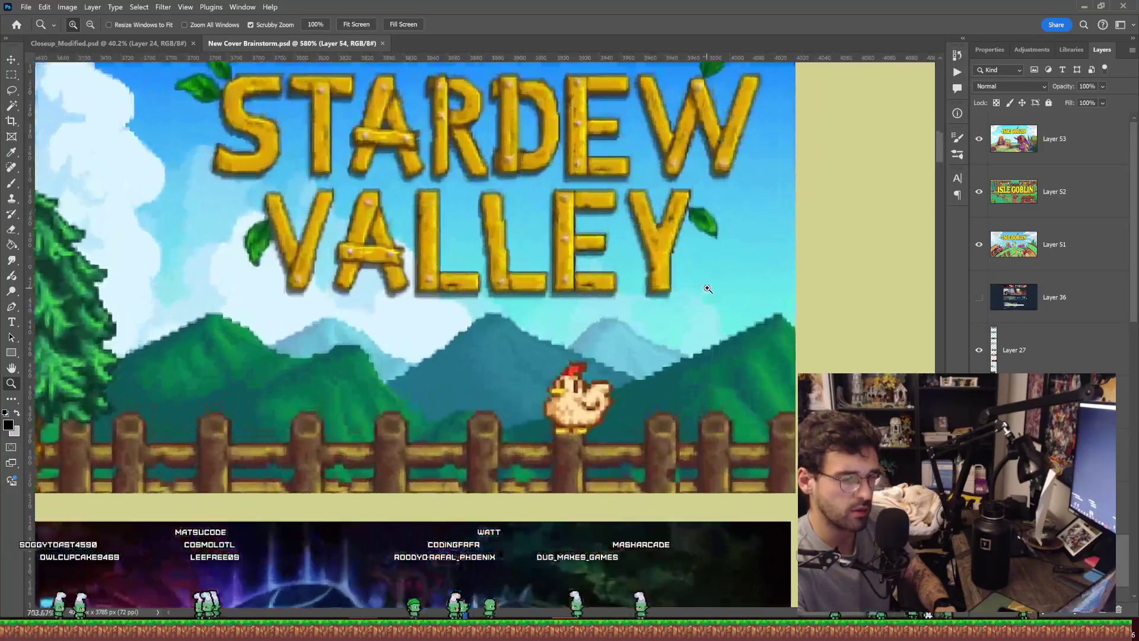
{"action": "scroll", "coordinate": [700, 292], "scroll_direction": "down", "scroll_amount": 2}
{"action": "scroll", "coordinate": [700, 292], "scroll_direction": "up", "scroll_amount": 3}
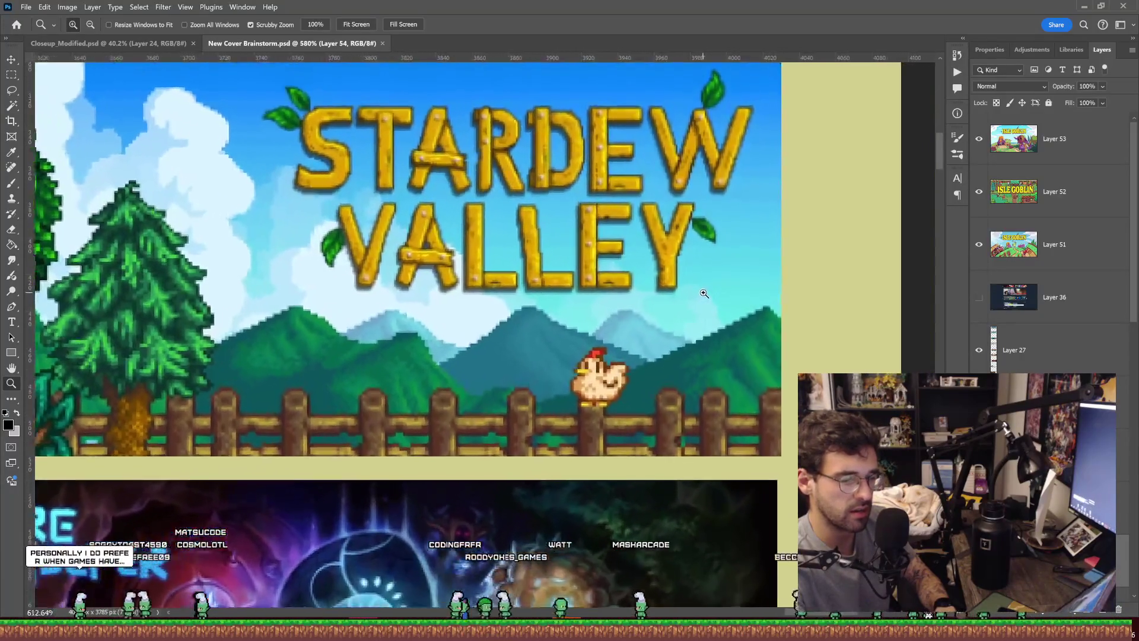
{"action": "scroll", "coordinate": [698, 294], "scroll_direction": "down", "scroll_amount": 4}
{"action": "scroll", "coordinate": [698, 297], "scroll_direction": "down", "scroll_amount": 4}
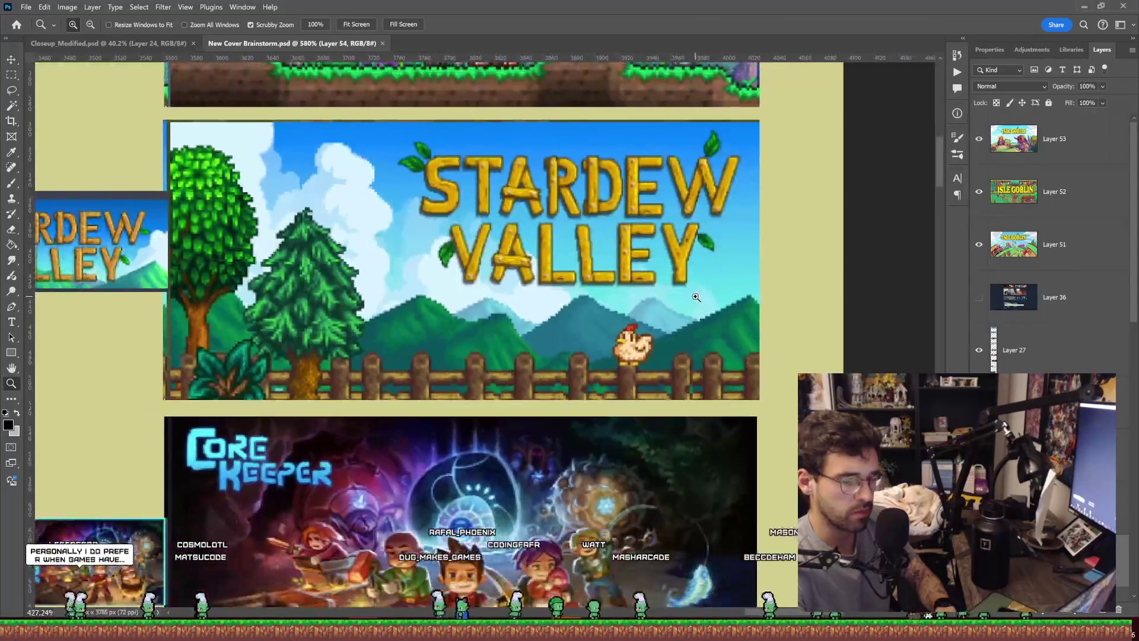
{"action": "scroll", "coordinate": [699, 302], "scroll_direction": "up", "scroll_amount": 3}
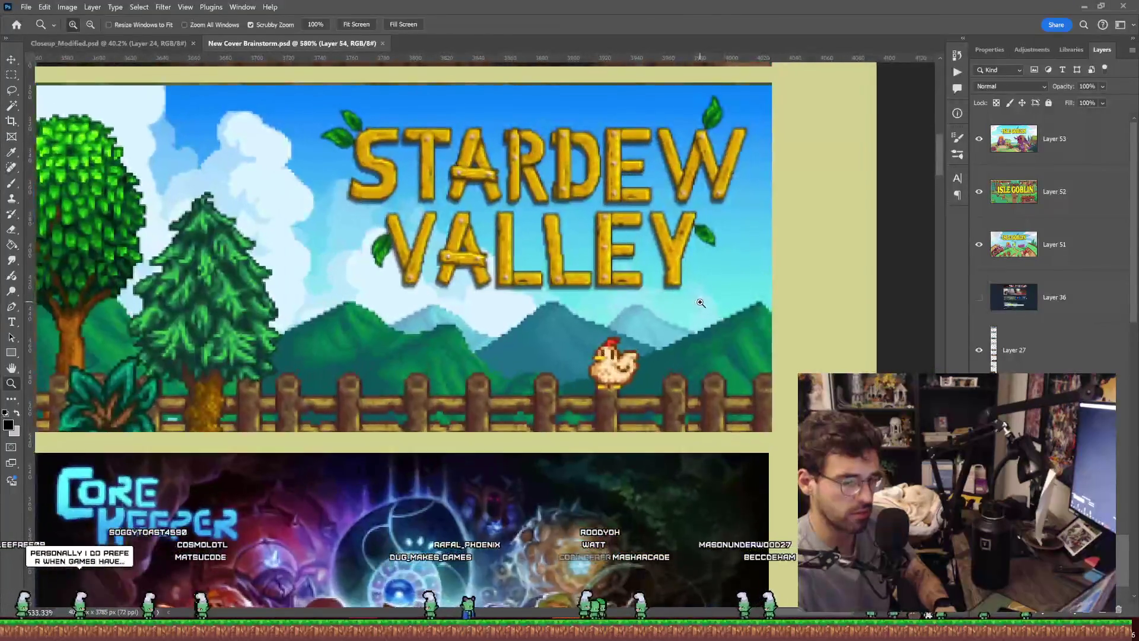
{"action": "scroll", "coordinate": [702, 303], "scroll_direction": "up", "scroll_amount": 2}
{"action": "scroll", "coordinate": [708, 305], "scroll_direction": "down", "scroll_amount": 4}
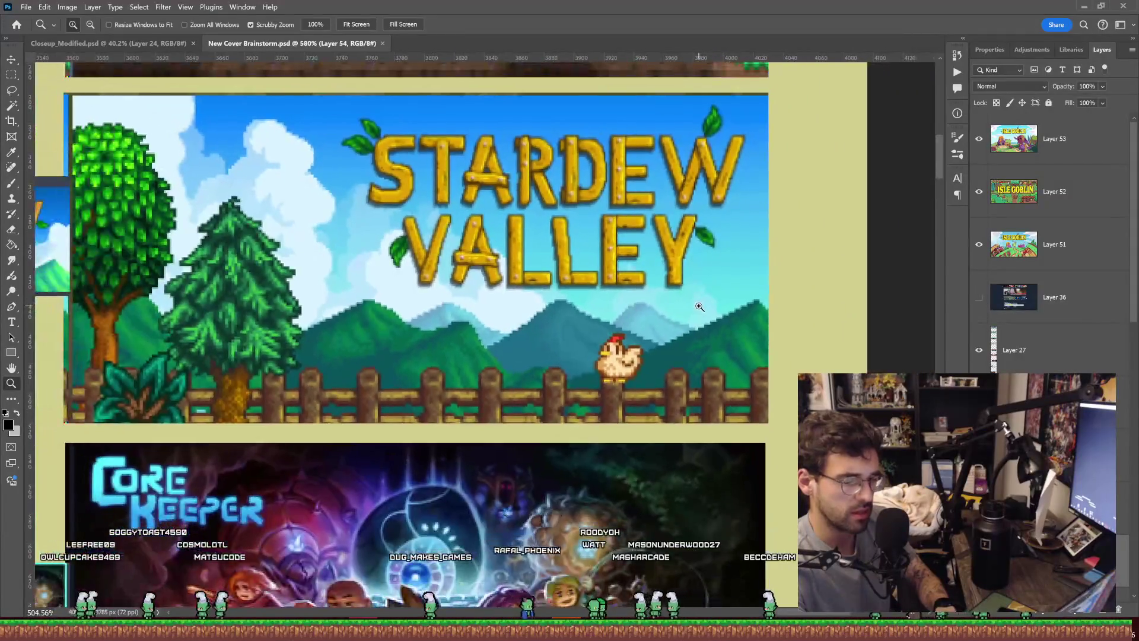
{"action": "scroll", "coordinate": [706, 307], "scroll_direction": "up", "scroll_amount": 3}
{"action": "scroll", "coordinate": [706, 308], "scroll_direction": "down", "scroll_amount": 4}
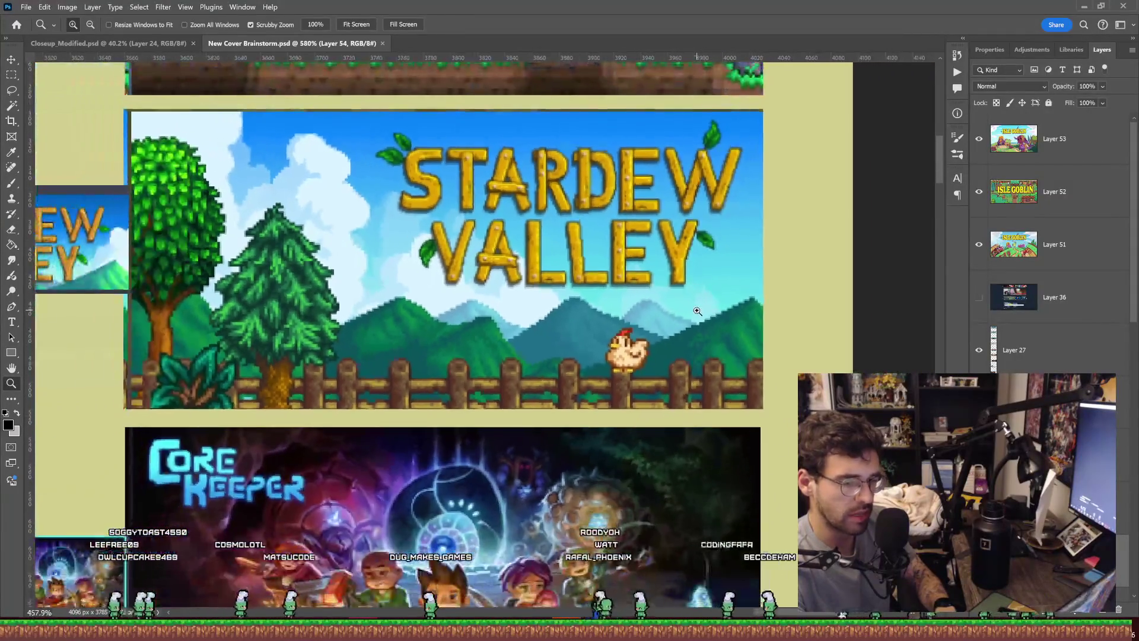
{"action": "scroll", "coordinate": [695, 314], "scroll_direction": "up", "scroll_amount": 2}
{"action": "scroll", "coordinate": [691, 315], "scroll_direction": "down", "scroll_amount": 1}
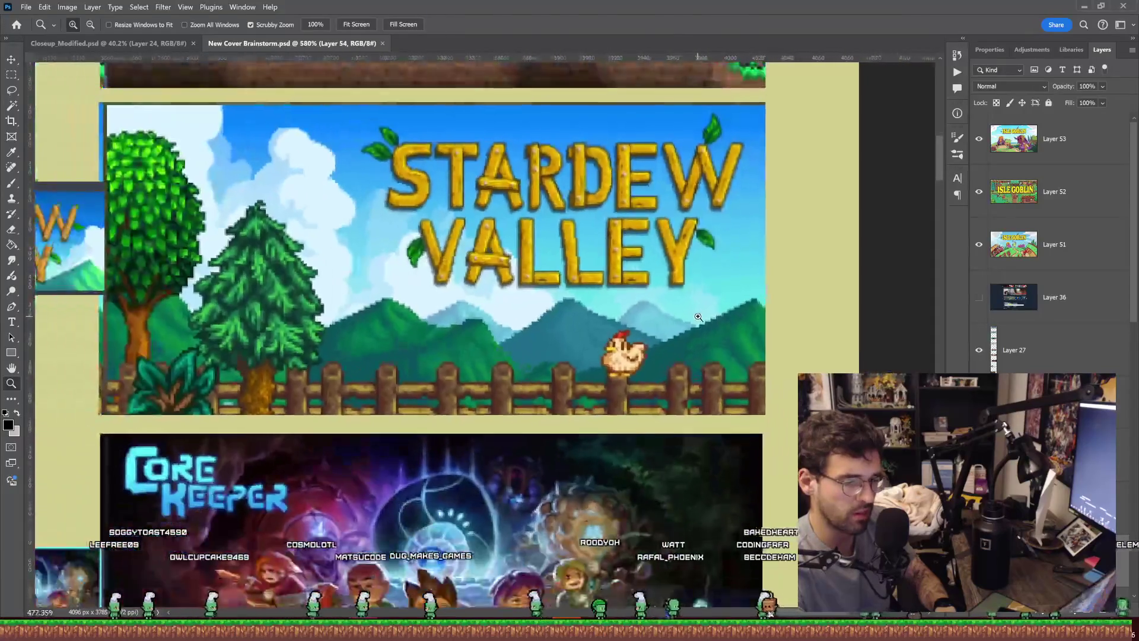
{"action": "scroll", "coordinate": [688, 317], "scroll_direction": "up", "scroll_amount": 1}
{"action": "scroll", "coordinate": [684, 318], "scroll_direction": "down", "scroll_amount": 4}
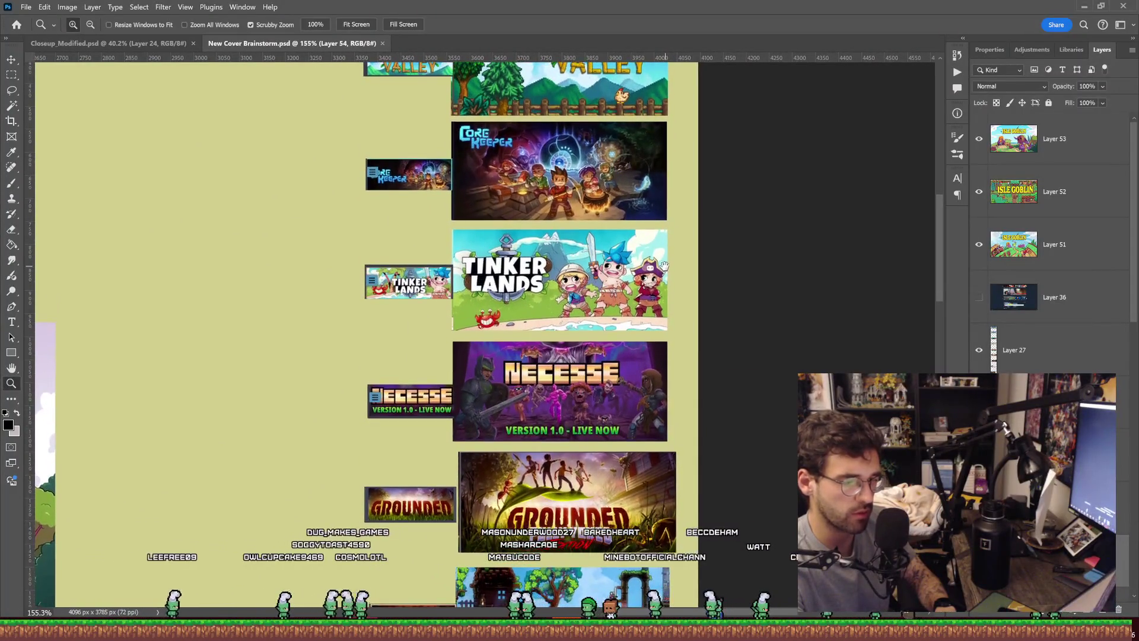
Step: Zoom around the Tinker Lands and Necesse/Grounded covers, then bring the three Isle Goblin mockups into view
{"action": "scroll", "coordinate": [659, 262], "scroll_direction": "up", "scroll_amount": 8}
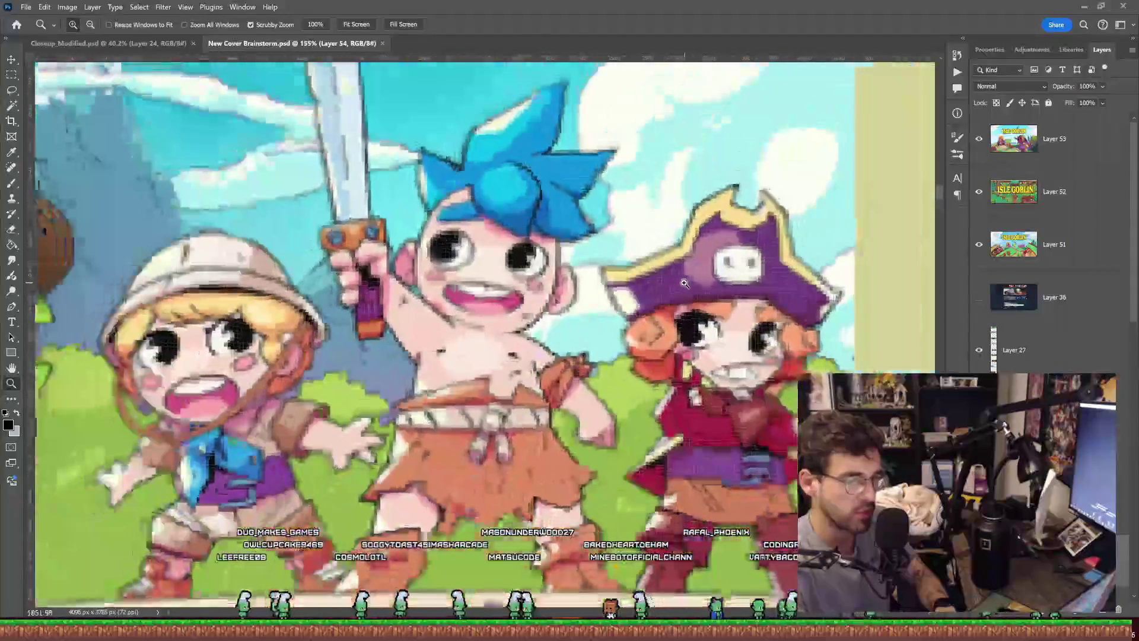
{"action": "scroll", "coordinate": [684, 285], "scroll_direction": "down", "scroll_amount": 4}
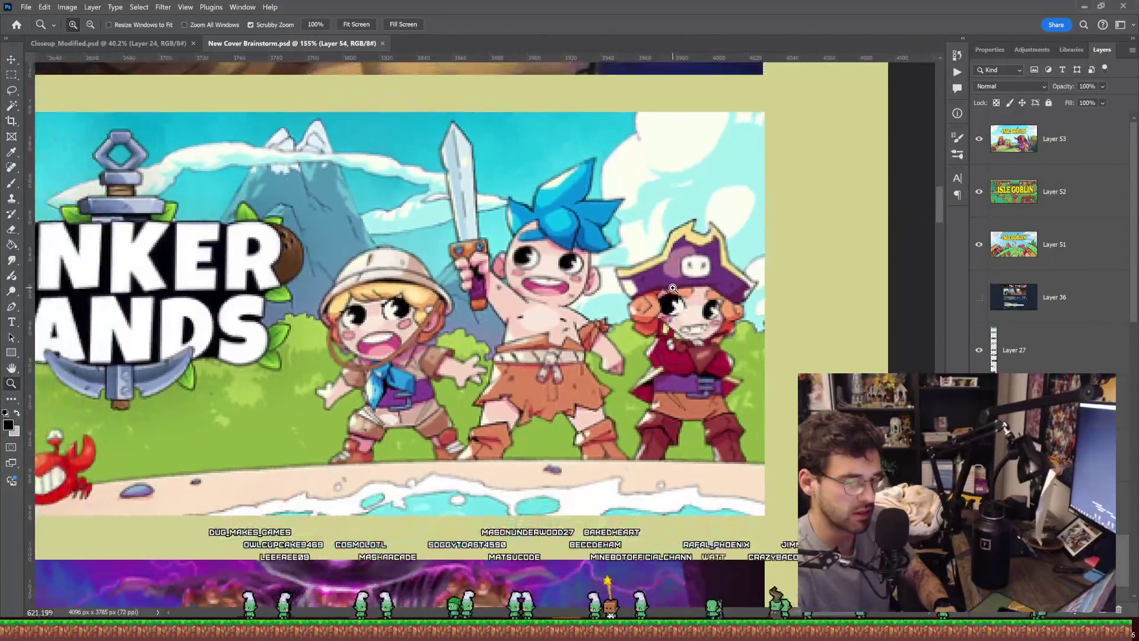
{"action": "left_click_drag", "start_coordinate": [672, 288], "coordinate": [693, 272]}
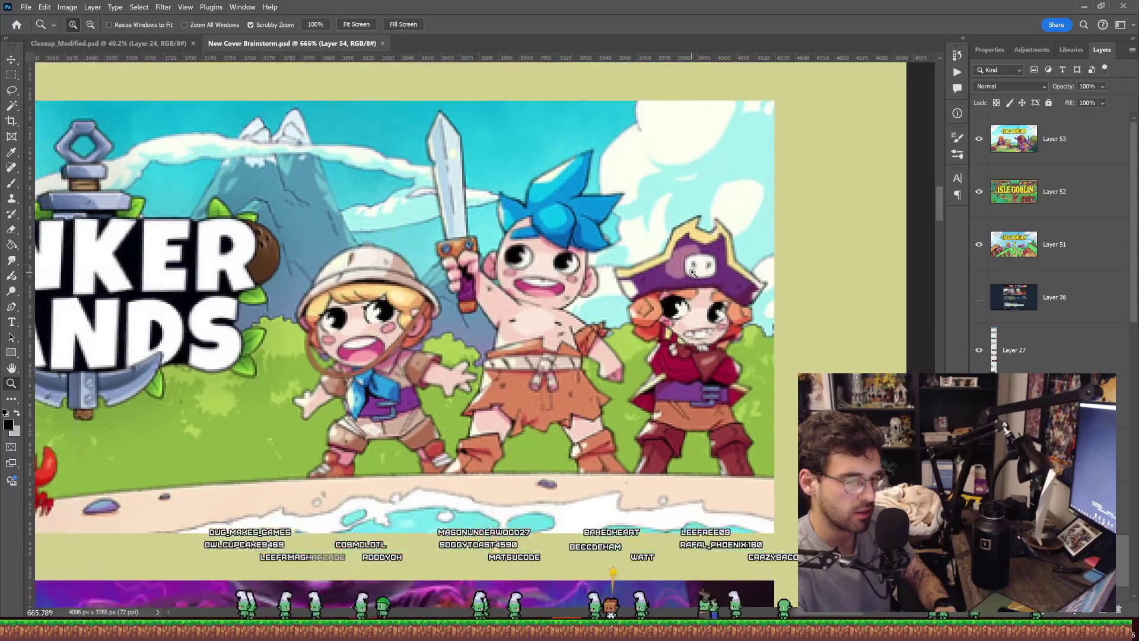
{"action": "scroll", "coordinate": [639, 306], "scroll_direction": "up", "scroll_amount": 3}
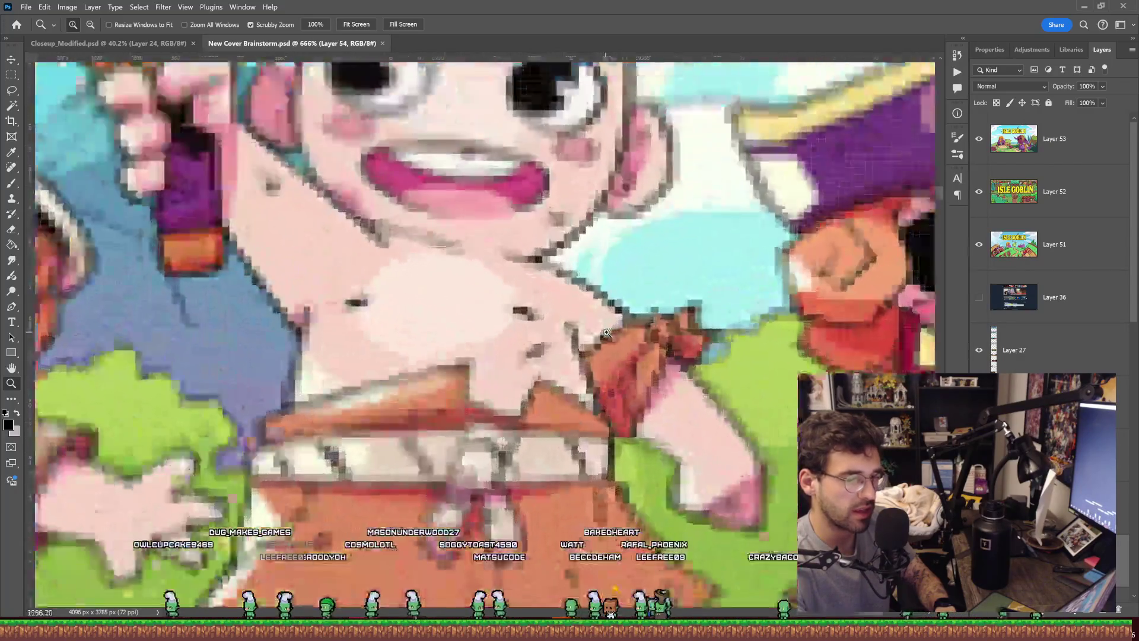
{"action": "scroll", "coordinate": [579, 340], "scroll_direction": "down", "scroll_amount": 3}
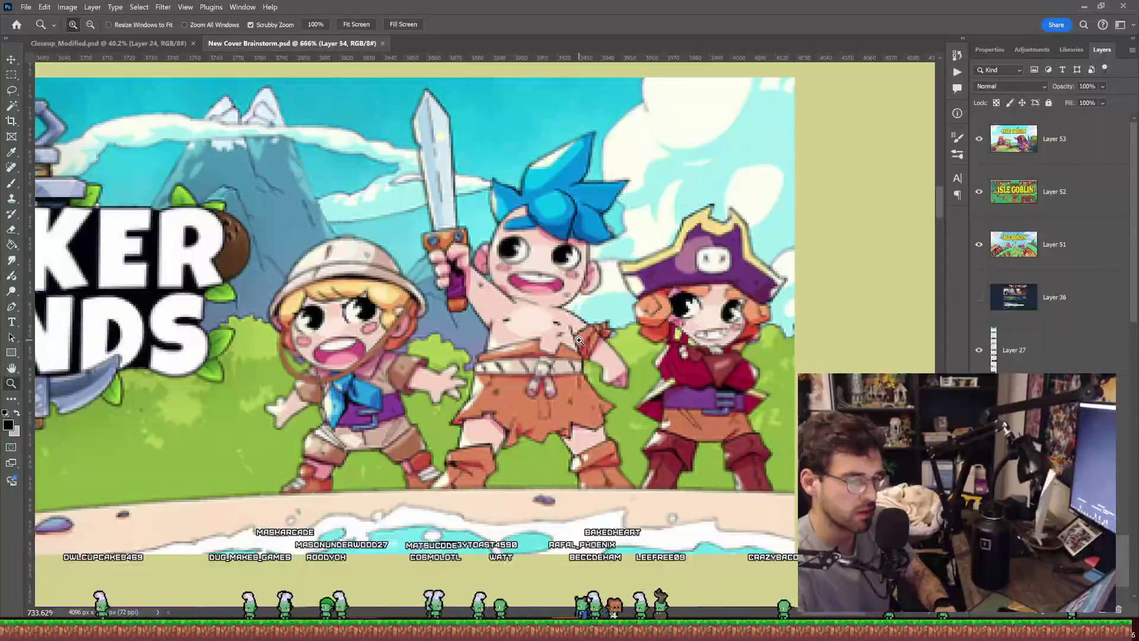
{"action": "scroll", "coordinate": [579, 340], "scroll_direction": "down", "scroll_amount": 5}
{"action": "scroll", "coordinate": [590, 299], "scroll_direction": "up", "scroll_amount": 3}
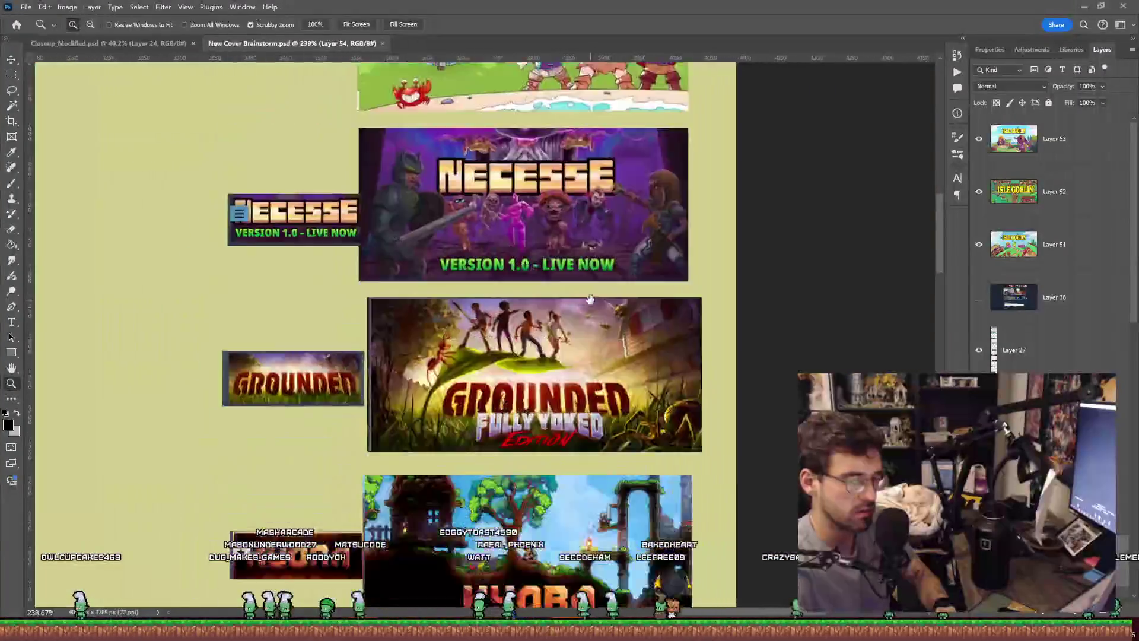
{"action": "scroll", "coordinate": [591, 298], "scroll_direction": "down", "scroll_amount": 10}
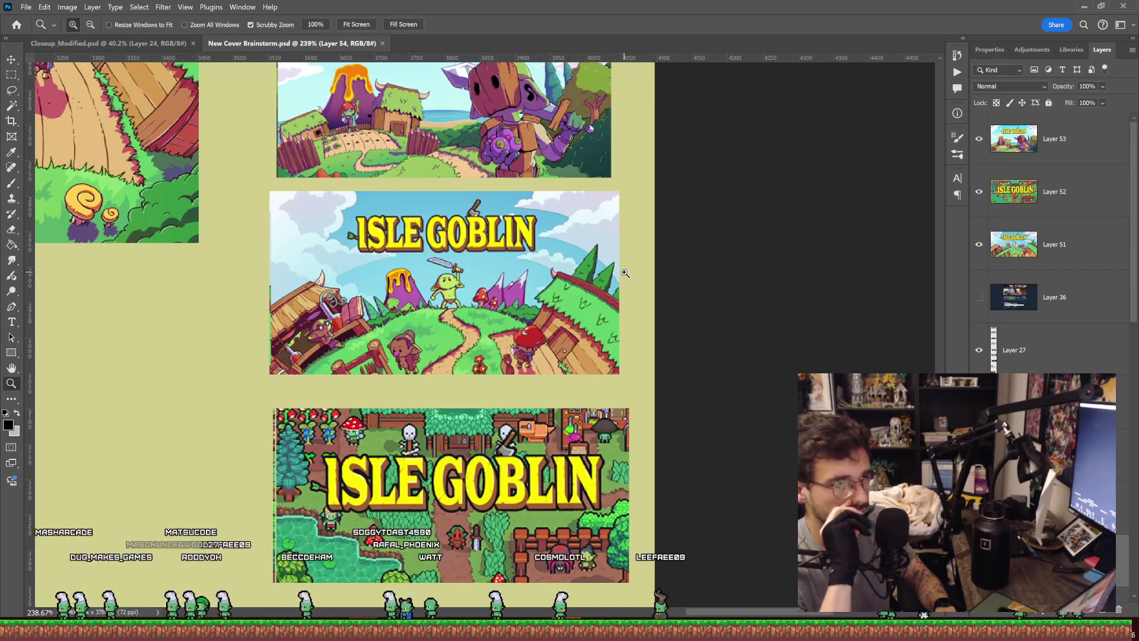
Step: Frame the Isle Goblin covers and zoom in on the middle mockup
{"action": "mouse_move", "coordinate": [623, 271]}
{"action": "left_mouse_down"}
{"action": "mouse_move", "coordinate": [621, 209]}
{"action": "mouse_move", "coordinate": [634, 220]}
{"action": "mouse_move", "coordinate": [593, 353]}
{"action": "left_mouse_up"}
{"action": "mouse_move", "coordinate": [249, 411]}
{"action": "left_mouse_down"}
{"action": "mouse_move", "coordinate": [290, 356]}
{"action": "mouse_move", "coordinate": [249, 410]}
{"action": "mouse_move", "coordinate": [599, 265]}
{"action": "mouse_move", "coordinate": [584, 272]}
{"action": "mouse_move", "coordinate": [595, 278]}
{"action": "left_mouse_up"}
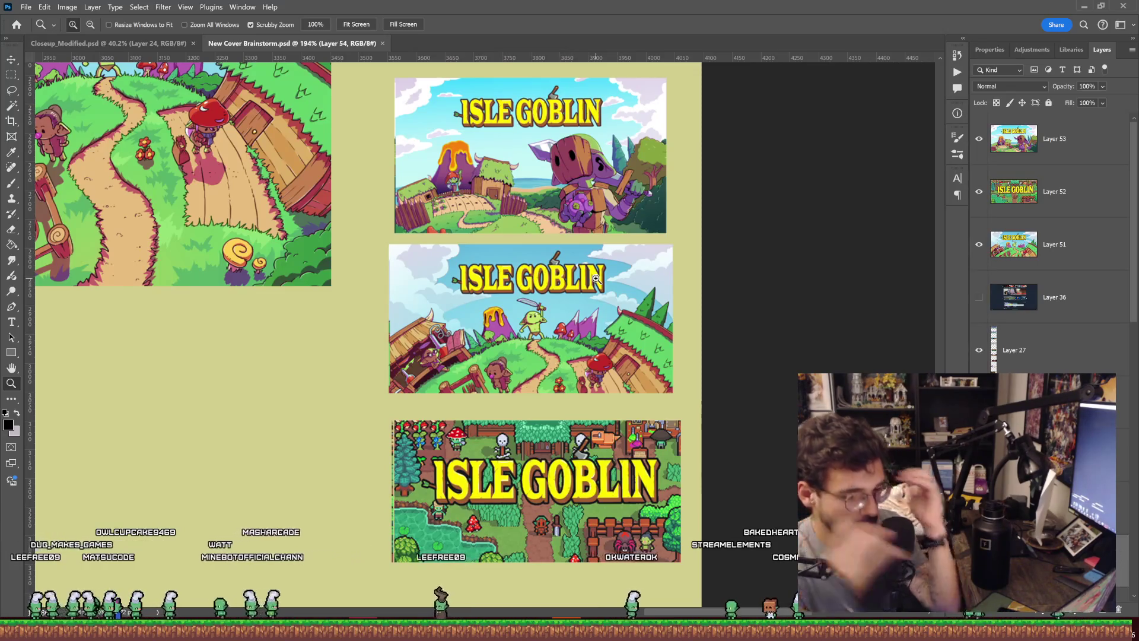
{"action": "left_click_drag", "start_coordinate": [551, 323], "coordinate": [585, 336]}
{"action": "key", "text": "b"}
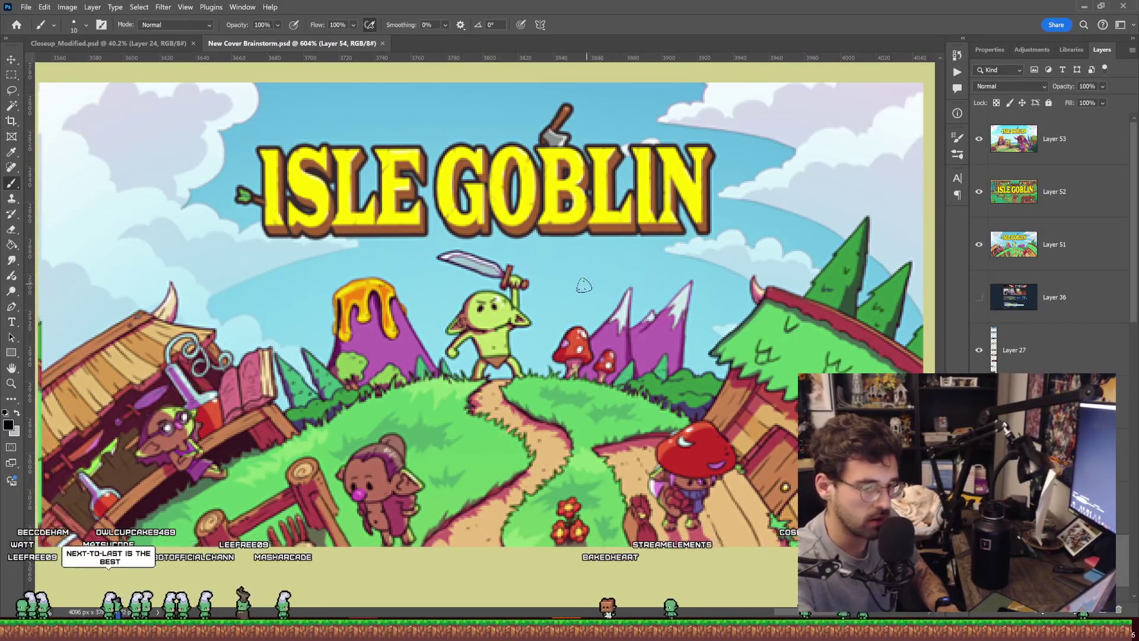
Step: Select Layer 51 and try a black circle on the right purple mountain, then undo it
{"action": "key", "text": "v"}
{"action": "left_click", "coordinate": [604, 287]}
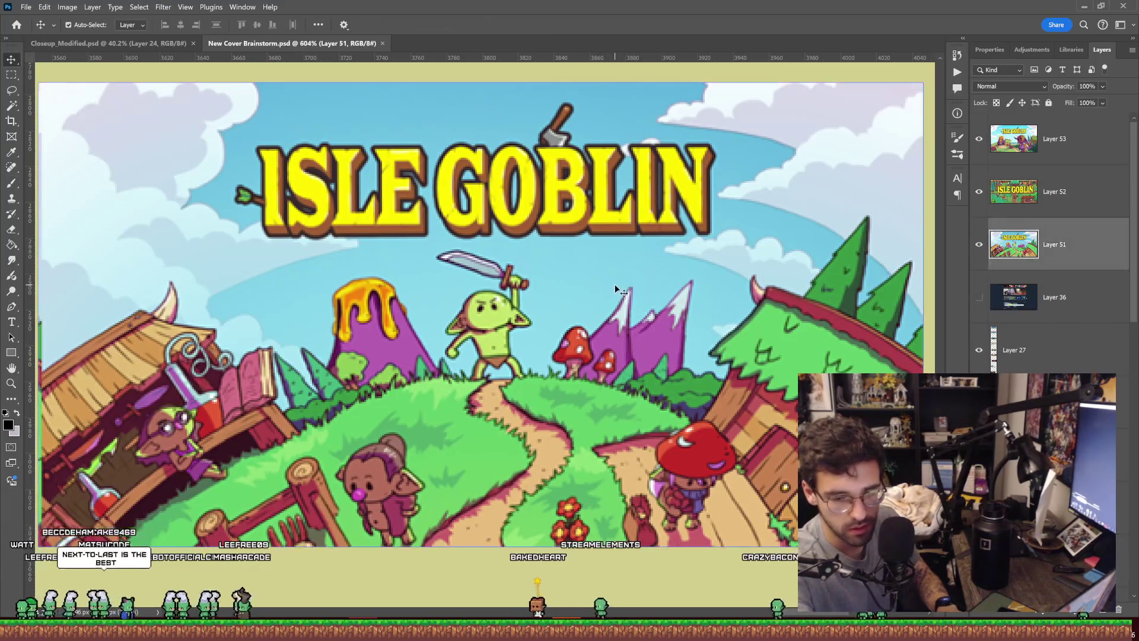
{"action": "key", "text": "b"}
{"action": "mouse_move", "coordinate": [592, 275]}
{"action": "left_mouse_down"}
{"action": "mouse_move", "coordinate": [570, 305]}
{"action": "mouse_move", "coordinate": [622, 278]}
{"action": "left_mouse_up"}
{"action": "key", "text": "ctrl+z"}
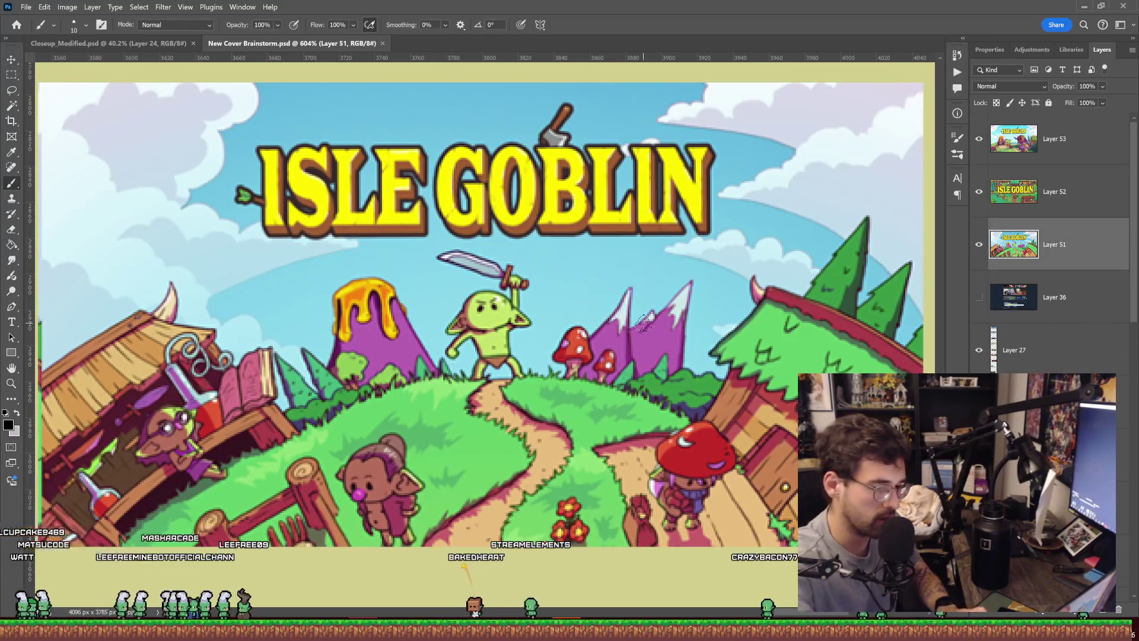
{"action": "key", "text": "z"}
{"action": "left_click", "coordinate": [673, 336], "text": "alt"}
{"action": "left_click", "coordinate": [673, 335]}
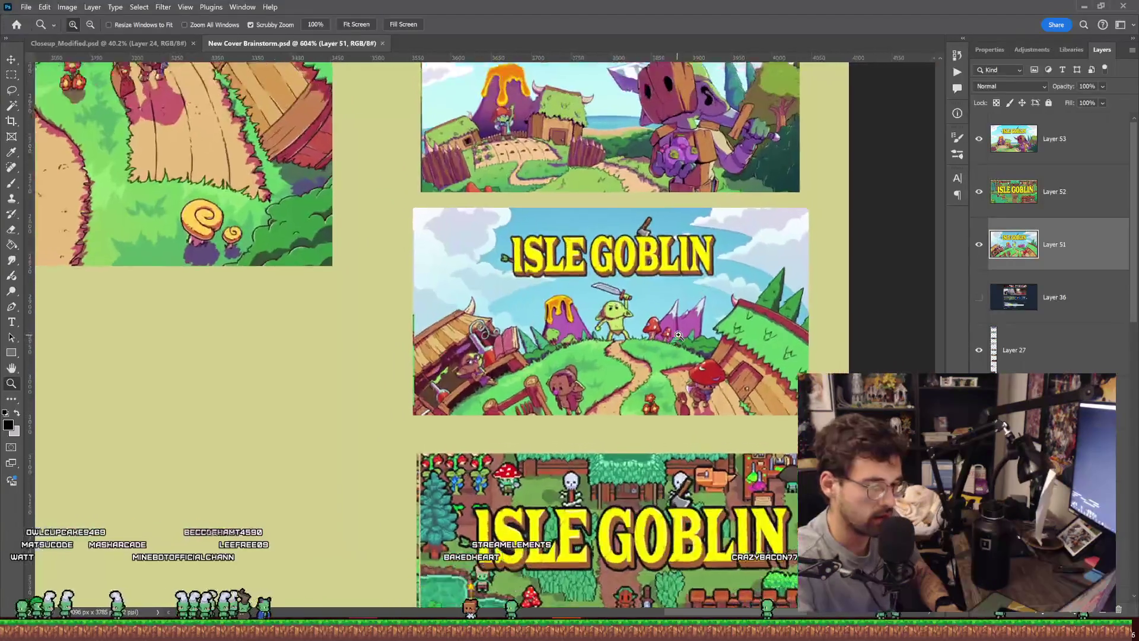
{"action": "key", "text": "b"}
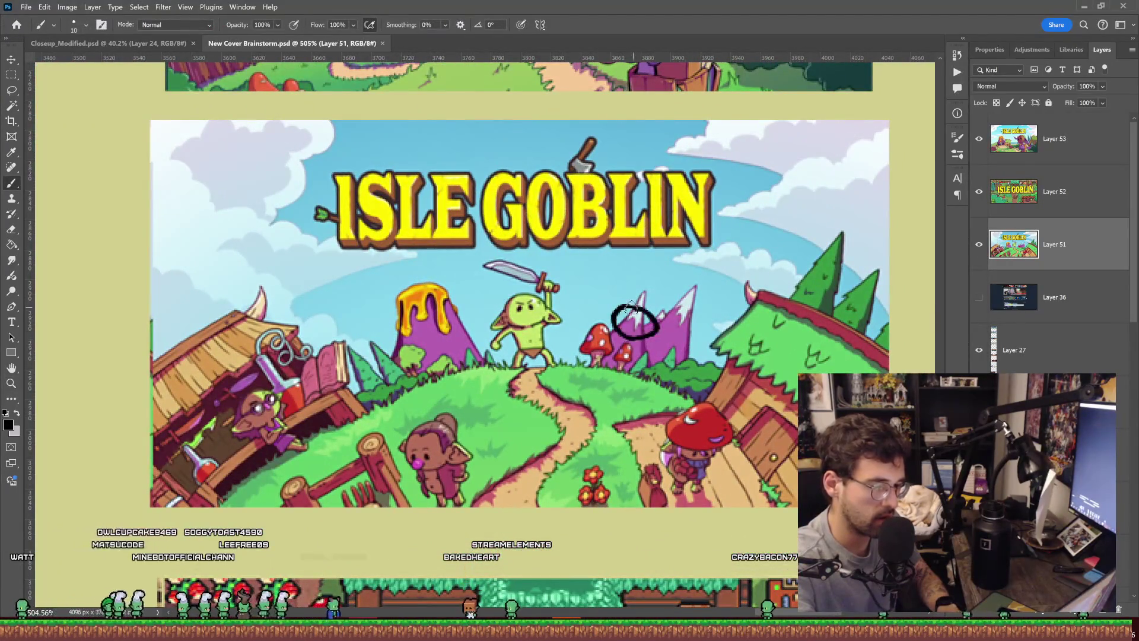
{"action": "key", "text": "ctrl+z"}
Step: Brush trial X marks over both purple mountains, then undo them
{"action": "left_click_drag", "start_coordinate": [448, 272], "coordinate": [395, 356]}
{"action": "left_click_drag", "start_coordinate": [380, 284], "coordinate": [474, 359]}
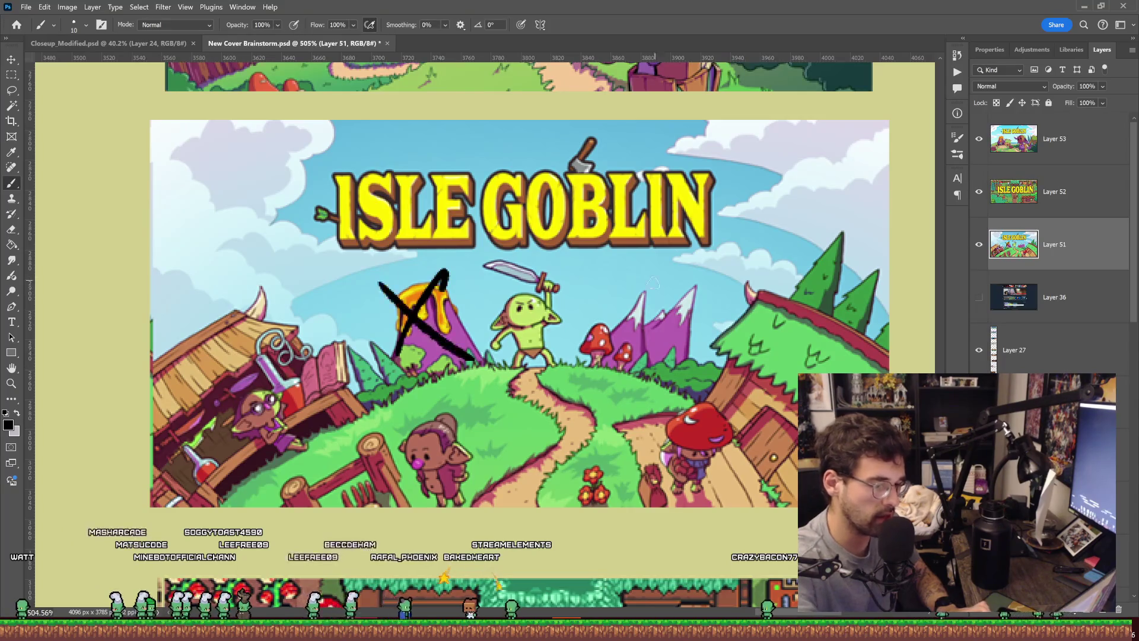
{"action": "left_click_drag", "start_coordinate": [610, 281], "coordinate": [688, 360]}
{"action": "left_click_drag", "start_coordinate": [715, 285], "coordinate": [593, 355]}
{"action": "key", "text": "ctrl+z"}
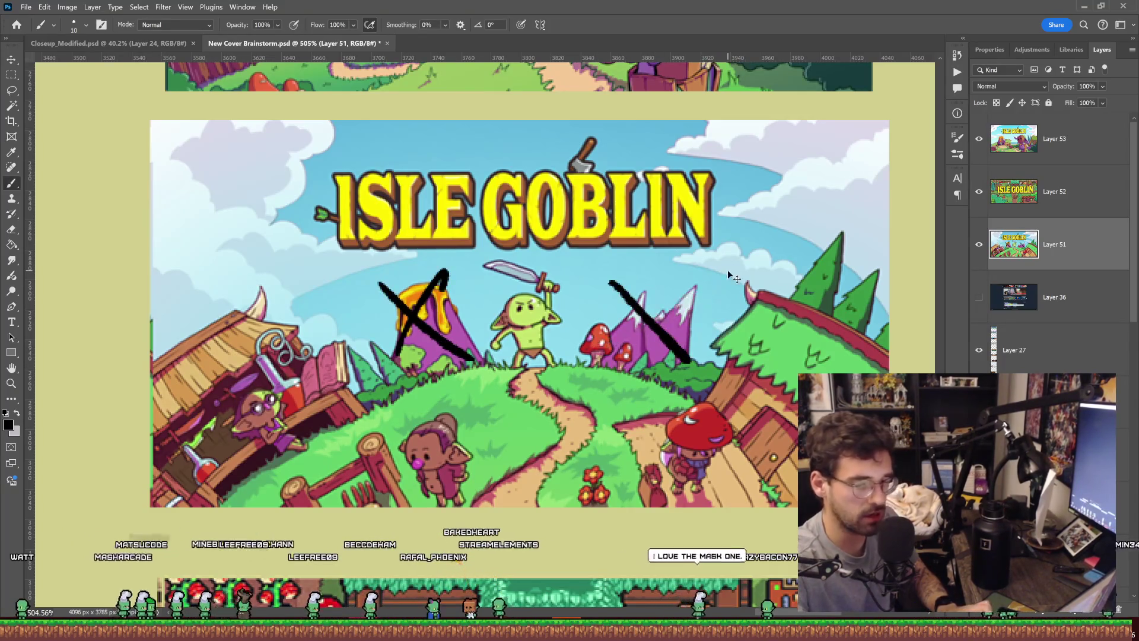
{"action": "key", "text": "ctrl+z"}
{"action": "key", "text": "ctrl+z"}
{"action": "key", "text": "ctrl+z"}
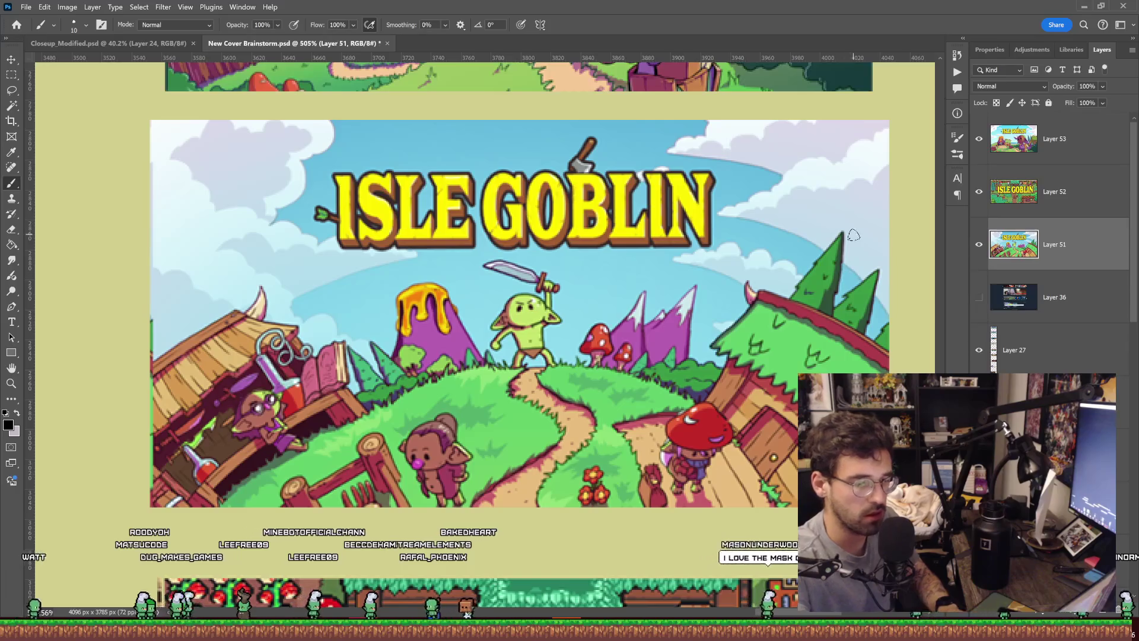
Step: Loop around the right purple mountain and the honey-topped mountain in black
{"action": "mouse_move", "coordinate": [632, 288]}
{"action": "left_mouse_down"}
{"action": "mouse_move", "coordinate": [658, 323]}
{"action": "mouse_move", "coordinate": [644, 279]}
{"action": "mouse_move", "coordinate": [682, 274]}
{"action": "mouse_move", "coordinate": [676, 292]}
{"action": "left_mouse_up"}
{"action": "mouse_move", "coordinate": [620, 315]}
{"action": "left_mouse_down"}
{"action": "mouse_move", "coordinate": [620, 276]}
{"action": "mouse_move", "coordinate": [676, 326]}
{"action": "mouse_move", "coordinate": [595, 359]}
{"action": "left_mouse_up"}
{"action": "left_click_drag", "start_coordinate": [646, 332], "coordinate": [645, 351]}
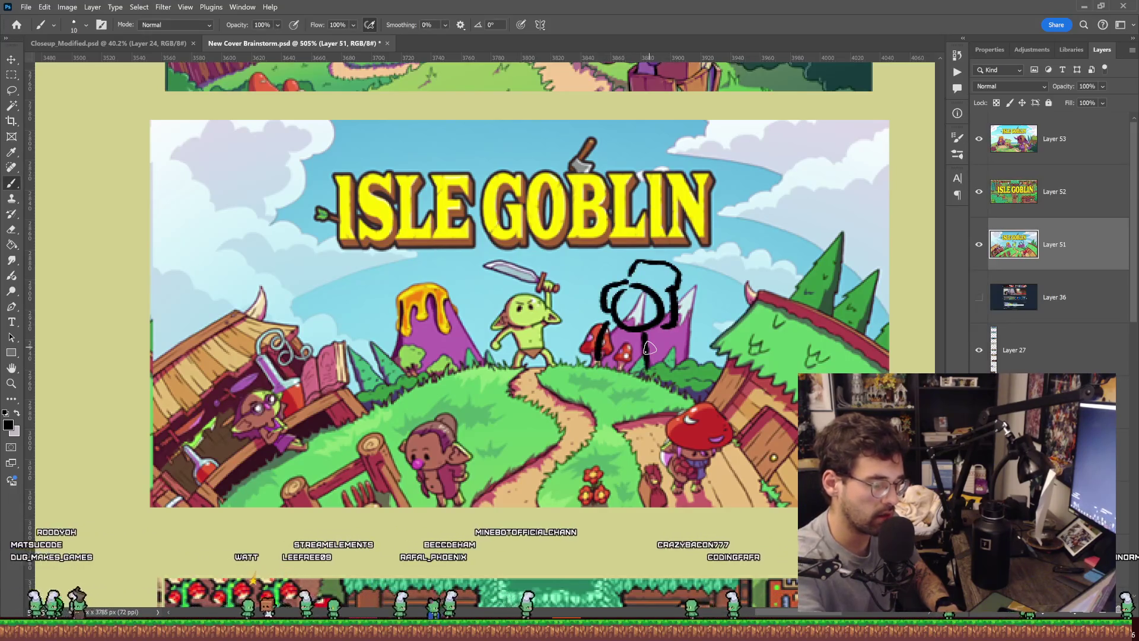
{"action": "mouse_move", "coordinate": [402, 302]}
{"action": "left_mouse_down"}
{"action": "mouse_move", "coordinate": [436, 320]}
{"action": "mouse_move", "coordinate": [373, 386]}
{"action": "left_mouse_up"}
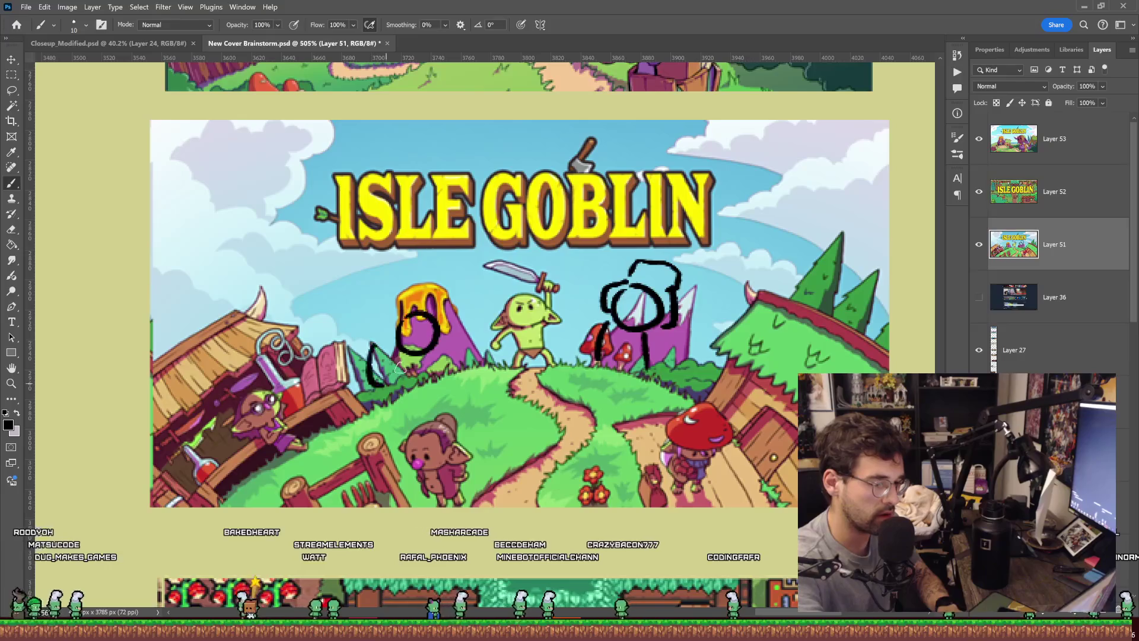
{"action": "key", "text": "z"}
{"action": "left_click_drag", "start_coordinate": [714, 239], "coordinate": [678, 261]}
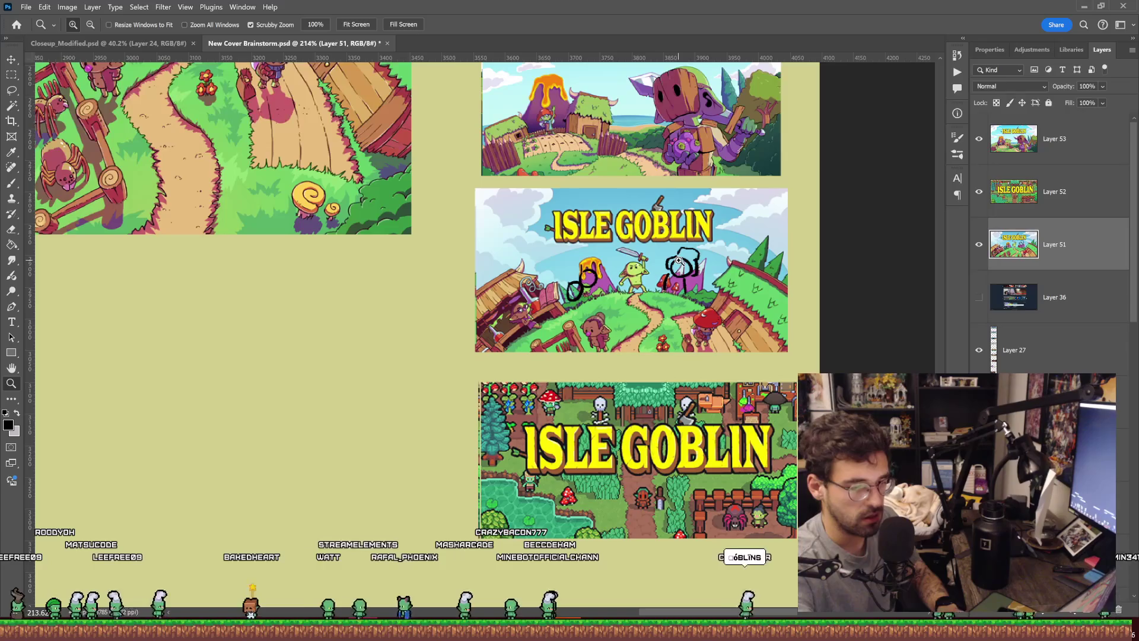
Step: Zoom out to survey the mockups and undo the old scribbles on Layer 51
{"action": "mouse_move", "coordinate": [741, 255]}
{"action": "left_mouse_down"}
{"action": "mouse_move", "coordinate": [688, 267]}
{"action": "mouse_move", "coordinate": [720, 278]}
{"action": "left_mouse_up"}
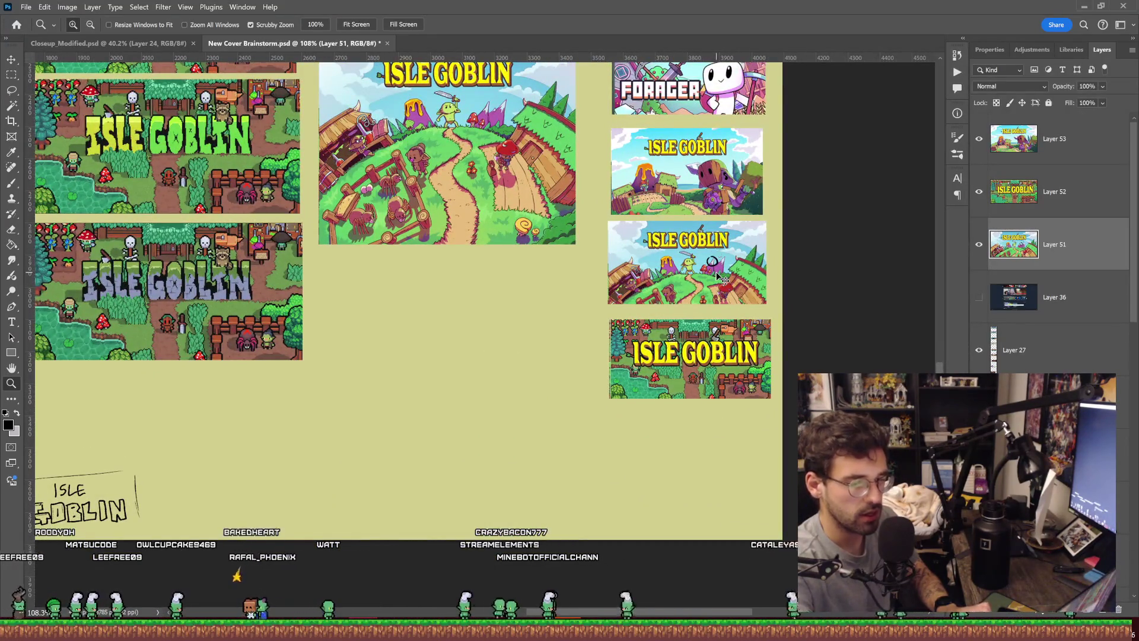
{"action": "left_click_drag", "start_coordinate": [711, 268], "coordinate": [786, 266]}
{"action": "mouse_move", "coordinate": [647, 184]}
{"action": "left_mouse_down"}
{"action": "mouse_move", "coordinate": [593, 225]}
{"action": "mouse_move", "coordinate": [687, 267]}
{"action": "mouse_move", "coordinate": [687, 307]}
{"action": "left_mouse_up"}
{"action": "key", "text": "b"}
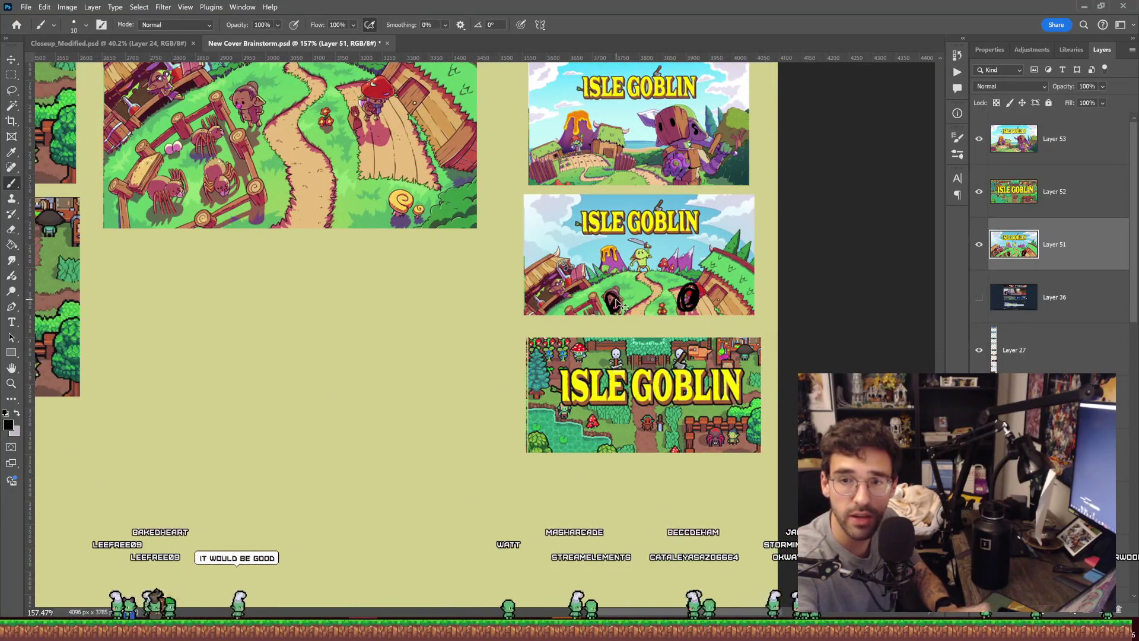
{"action": "left_click_drag", "start_coordinate": [566, 284], "coordinate": [565, 294]}
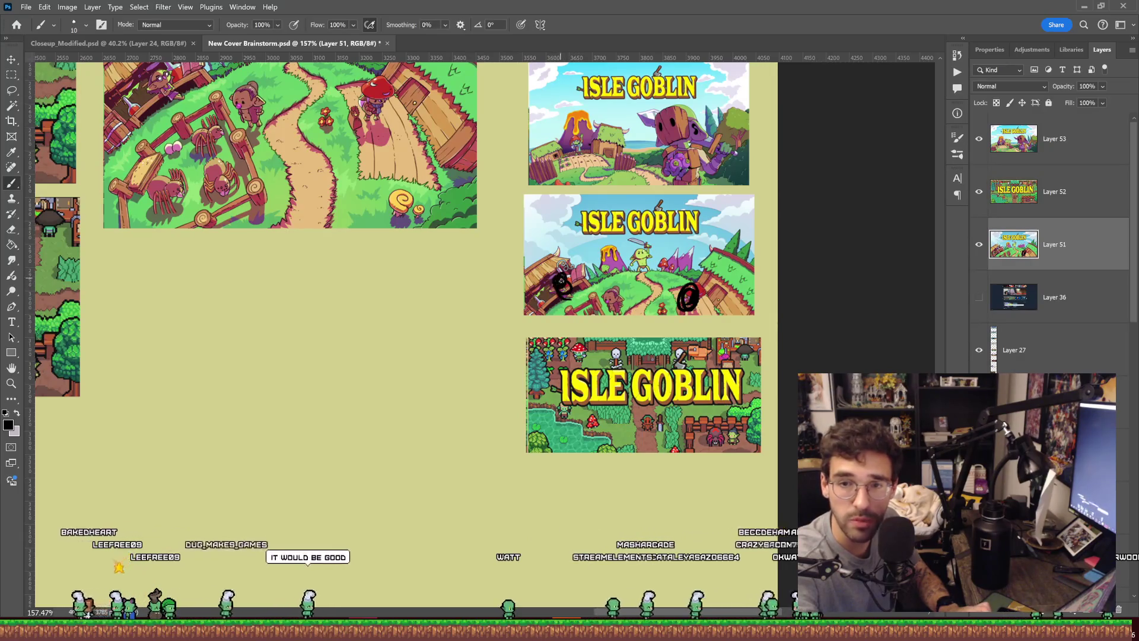
{"action": "key", "text": "ctrl+z"}
{"action": "key", "text": "ctrl+z"}
{"action": "key", "text": "ctrl+z"}
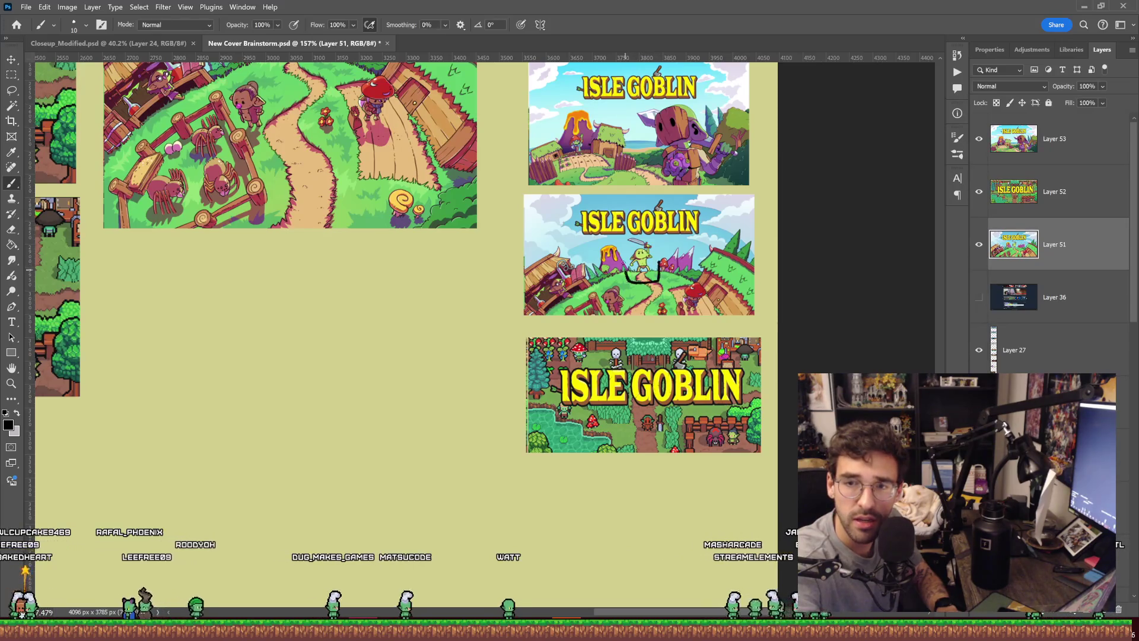
Step: Draw black loops around the central and left goblins, undoing the stray long diagonal line
{"action": "left_click_drag", "start_coordinate": [659, 263], "coordinate": [629, 248]}
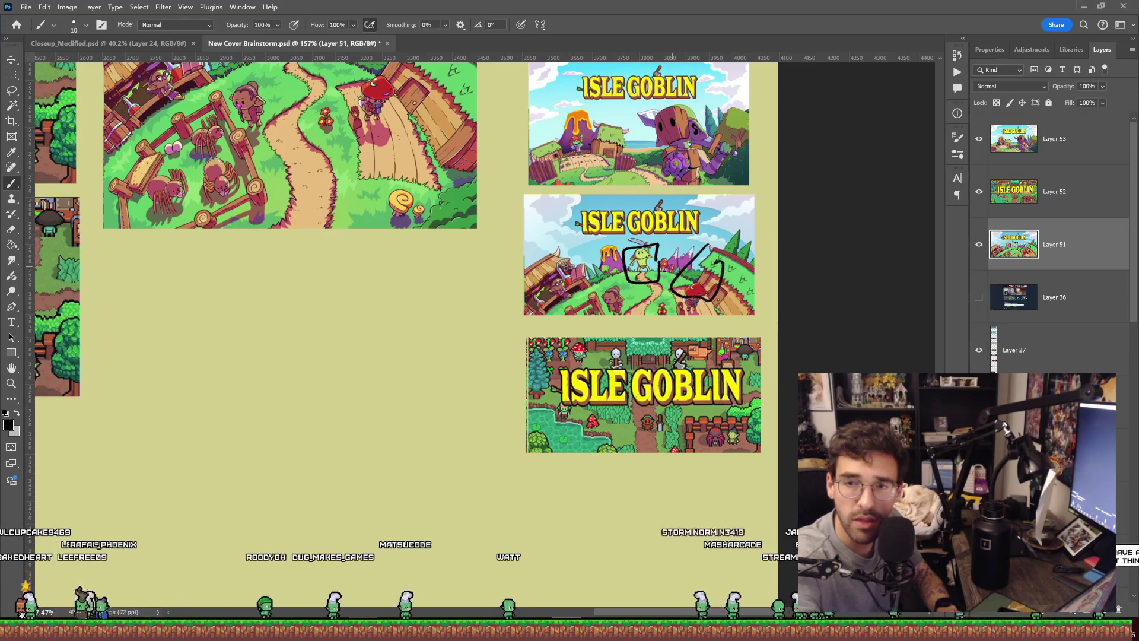
{"action": "left_click_drag", "start_coordinate": [592, 304], "coordinate": [563, 303]}
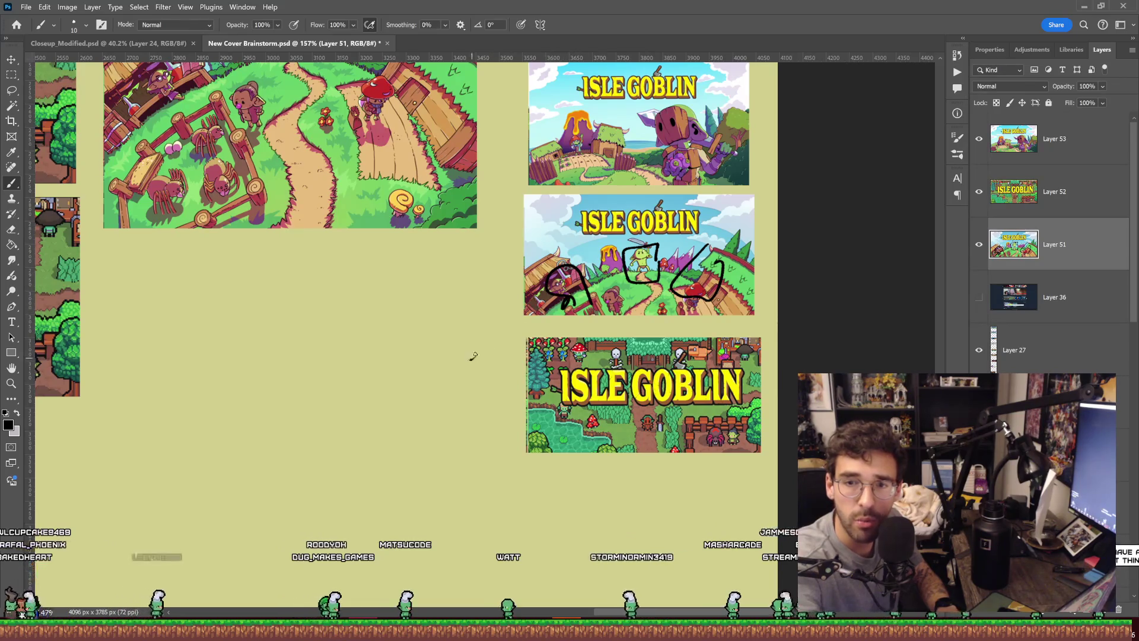
{"action": "left_click_drag", "start_coordinate": [470, 358], "coordinate": [547, 270]}
{"action": "key", "text": "ctrl+z"}
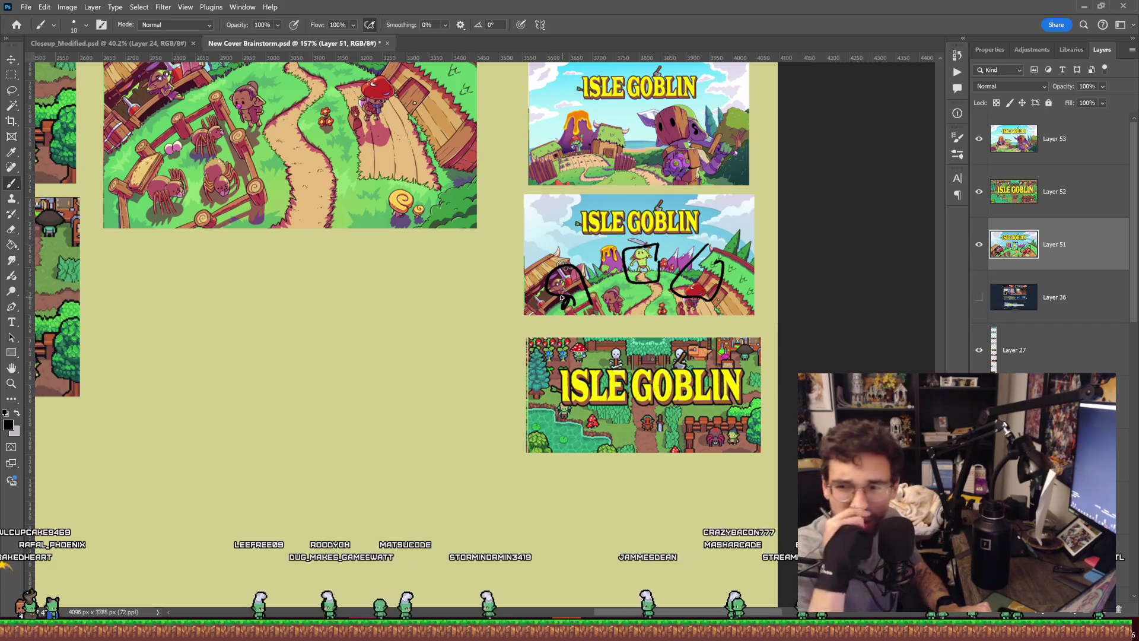
{"action": "key", "text": "ctrl+z"}
{"action": "key", "text": "ctrl+z"}
{"action": "key", "text": "ctrl+z"}
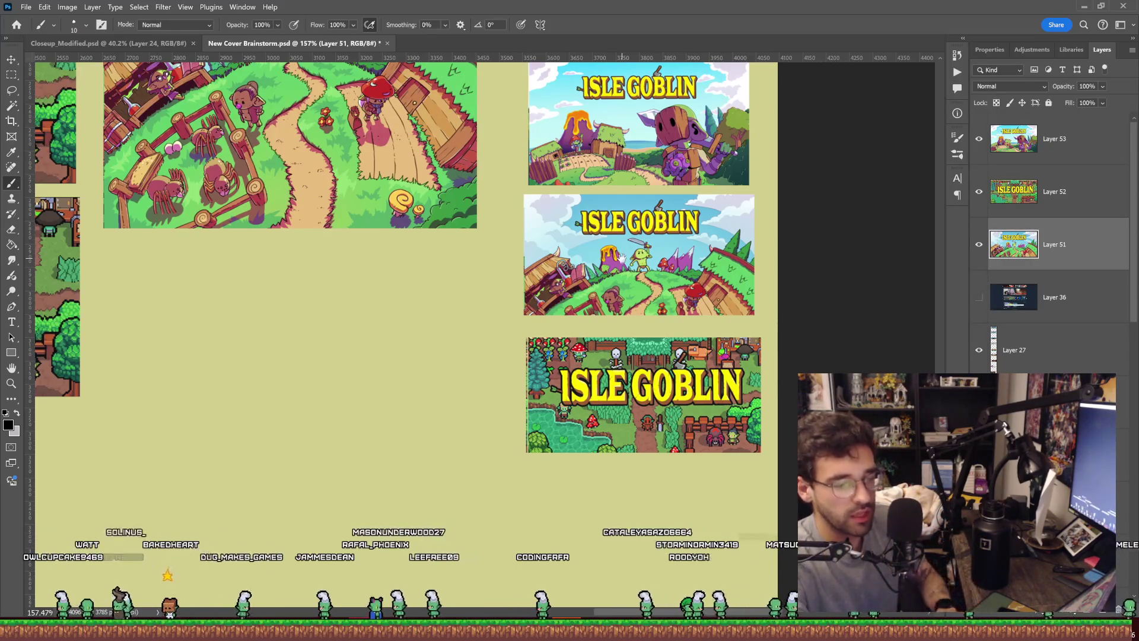
{"action": "left_click_drag", "start_coordinate": [716, 284], "coordinate": [713, 330]}
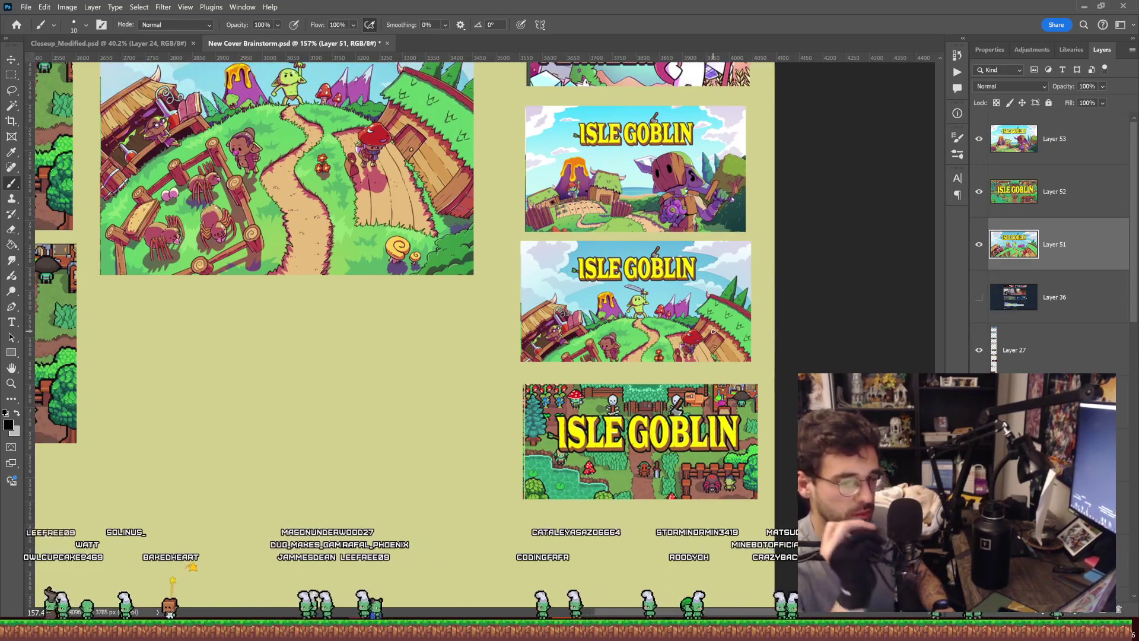
{"action": "key", "text": "z"}
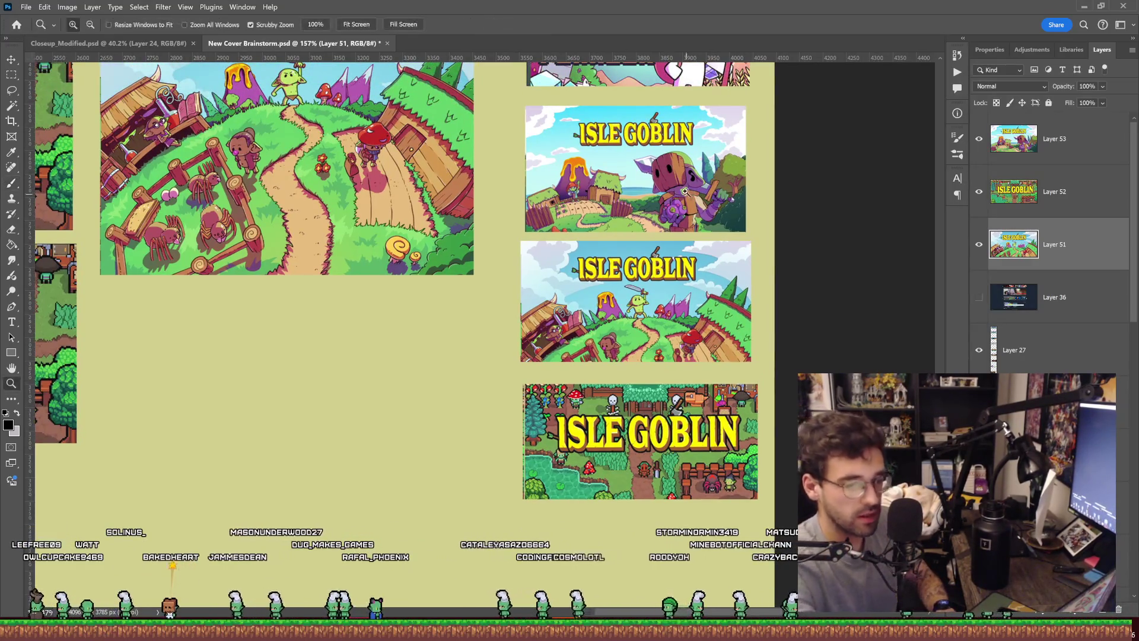
{"action": "mouse_move", "coordinate": [681, 178]}
{"action": "left_mouse_down"}
{"action": "mouse_move", "coordinate": [709, 228]}
{"action": "mouse_move", "coordinate": [771, 206]}
{"action": "mouse_move", "coordinate": [783, 210]}
{"action": "mouse_move", "coordinate": [761, 225]}
{"action": "mouse_move", "coordinate": [787, 243]}
{"action": "mouse_move", "coordinate": [699, 226]}
{"action": "mouse_move", "coordinate": [720, 273]}
{"action": "mouse_move", "coordinate": [692, 313]}
{"action": "left_mouse_up"}
{"action": "left_click_drag", "start_coordinate": [716, 268], "coordinate": [697, 281]}
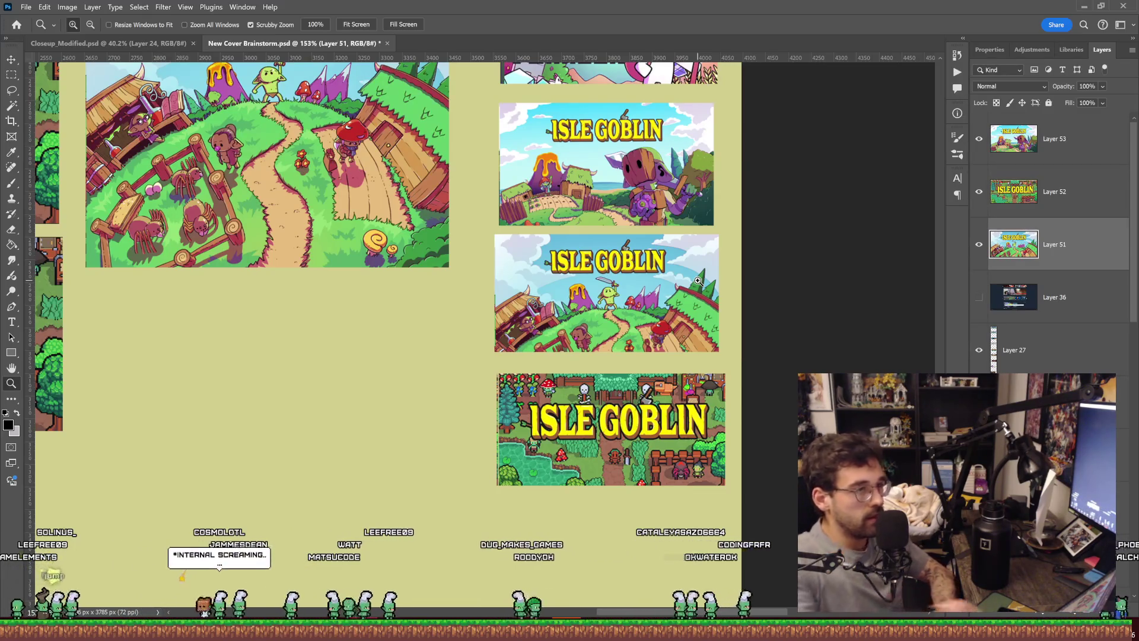
Step: Sketch the grumpy goblin's head: frowning mouth, eye, face outline, flat eyebrows and ears
{"action": "mouse_move", "coordinate": [359, 393]}
{"action": "left_mouse_down"}
{"action": "mouse_move", "coordinate": [395, 386]}
{"action": "mouse_move", "coordinate": [363, 396]}
{"action": "mouse_move", "coordinate": [379, 389]}
{"action": "left_mouse_up"}
{"action": "key", "text": "b"}
{"action": "left_click_drag", "start_coordinate": [332, 301], "coordinate": [413, 297]}
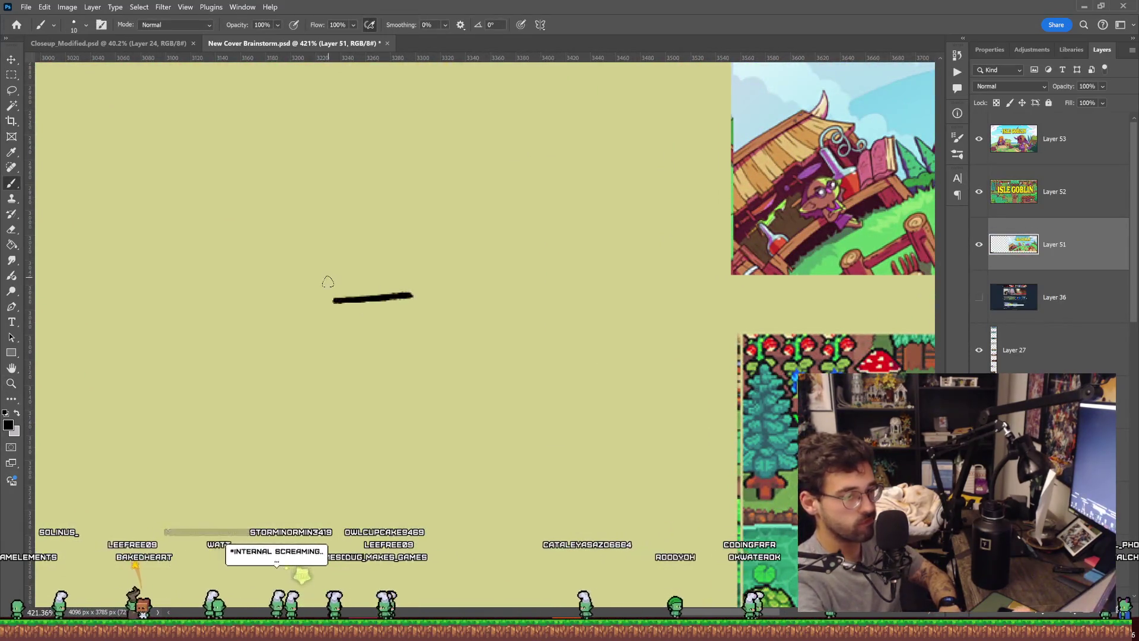
{"action": "left_click_drag", "start_coordinate": [330, 277], "coordinate": [329, 319]}
{"action": "left_click_drag", "start_coordinate": [407, 277], "coordinate": [409, 307]}
{"action": "left_click_drag", "start_coordinate": [283, 284], "coordinate": [289, 261]}
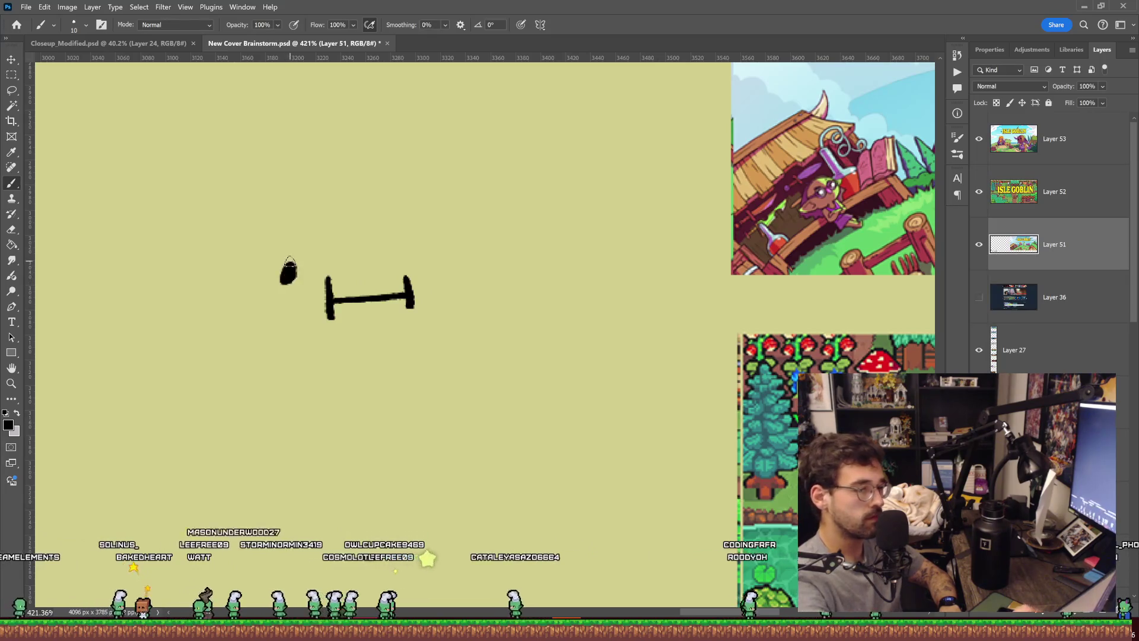
{"action": "mouse_move", "coordinate": [458, 262]}
{"action": "left_mouse_down"}
{"action": "mouse_move", "coordinate": [478, 226]}
{"action": "mouse_move", "coordinate": [477, 311]}
{"action": "mouse_move", "coordinate": [231, 285]}
{"action": "left_mouse_up"}
{"action": "mouse_move", "coordinate": [478, 221]}
{"action": "left_mouse_down"}
{"action": "mouse_move", "coordinate": [432, 132]}
{"action": "mouse_move", "coordinate": [249, 153]}
{"action": "left_mouse_up"}
{"action": "left_click_drag", "start_coordinate": [284, 208], "coordinate": [338, 221]}
{"action": "key", "text": "ctrl+z"}
{"action": "left_click_drag", "start_coordinate": [412, 212], "coordinate": [447, 202]}
{"action": "mouse_move", "coordinate": [217, 204]}
{"action": "left_mouse_down"}
{"action": "mouse_move", "coordinate": [122, 294]}
{"action": "mouse_move", "coordinate": [203, 313]}
{"action": "left_mouse_up"}
{"action": "left_click_drag", "start_coordinate": [478, 207], "coordinate": [517, 238]}
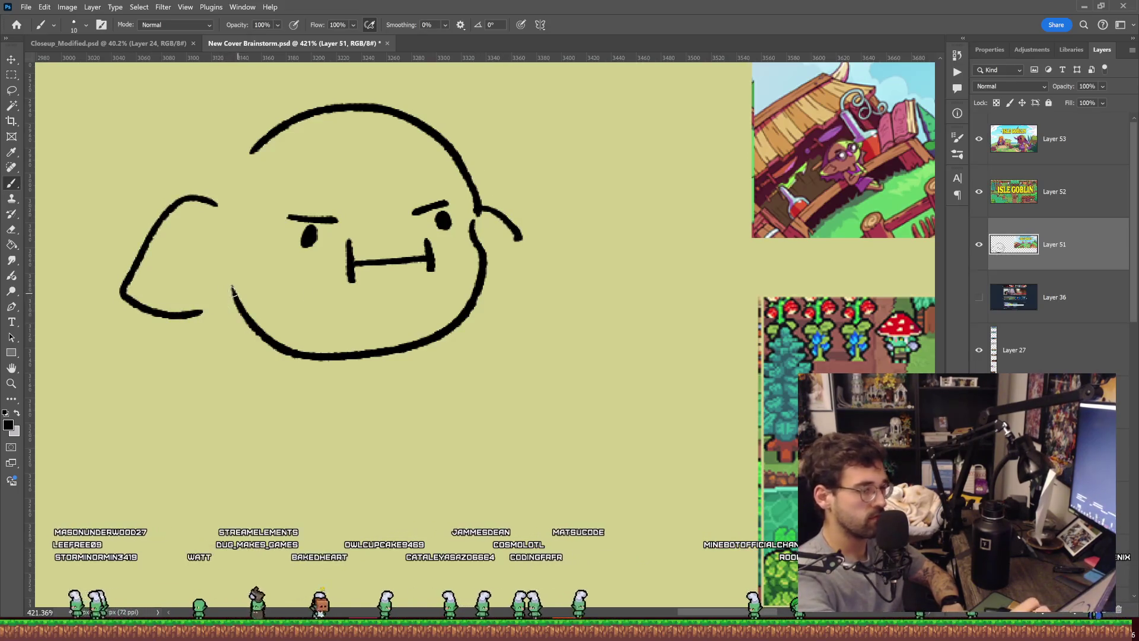
Step: Draw the goblin's arms on its hips, torso, belly, shorts and legs
{"action": "mouse_move", "coordinate": [233, 291]}
{"action": "left_mouse_down"}
{"action": "mouse_move", "coordinate": [125, 355]}
{"action": "mouse_move", "coordinate": [217, 417]}
{"action": "mouse_move", "coordinate": [177, 413]}
{"action": "left_mouse_up"}
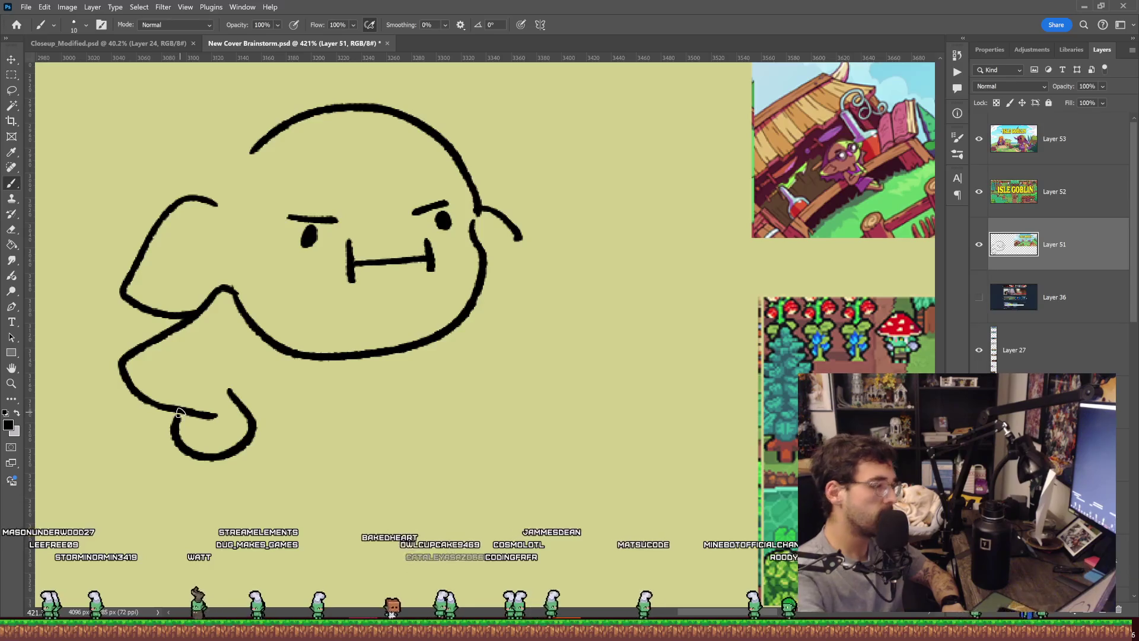
{"action": "mouse_move", "coordinate": [464, 317]}
{"action": "left_mouse_down"}
{"action": "mouse_move", "coordinate": [477, 409]}
{"action": "mouse_move", "coordinate": [454, 443]}
{"action": "mouse_move", "coordinate": [529, 422]}
{"action": "mouse_move", "coordinate": [495, 402]}
{"action": "mouse_move", "coordinate": [482, 322]}
{"action": "left_mouse_up"}
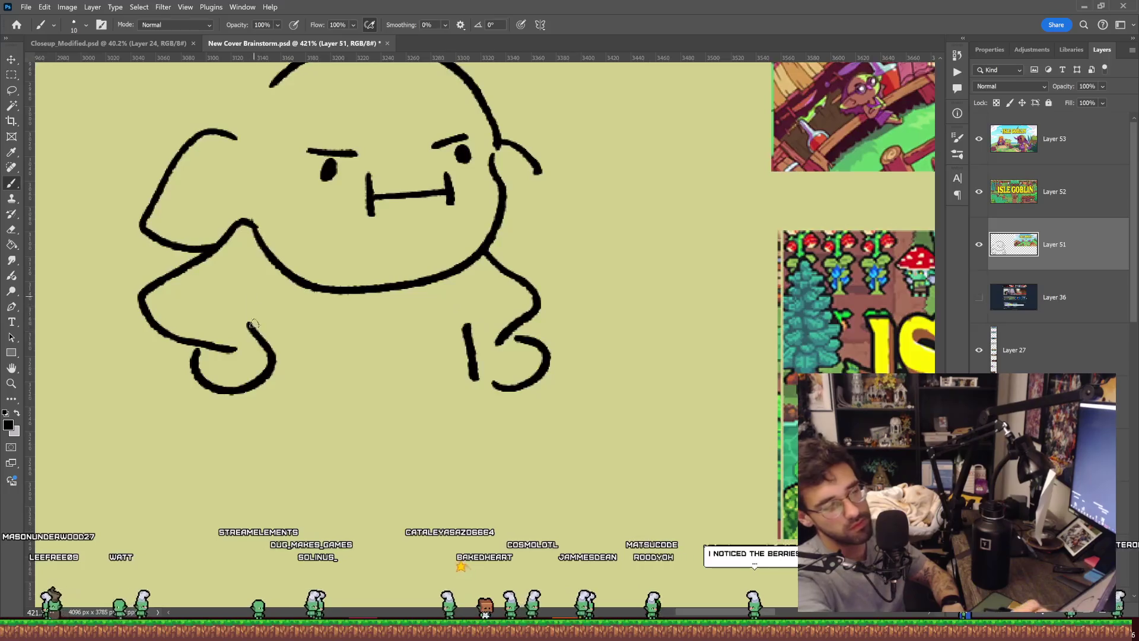
{"action": "left_click_drag", "start_coordinate": [252, 287], "coordinate": [254, 332]}
{"action": "mouse_move", "coordinate": [242, 376]}
{"action": "left_mouse_down"}
{"action": "mouse_move", "coordinate": [238, 412]}
{"action": "mouse_move", "coordinate": [454, 428]}
{"action": "mouse_move", "coordinate": [493, 419]}
{"action": "mouse_move", "coordinate": [505, 312]}
{"action": "left_mouse_up"}
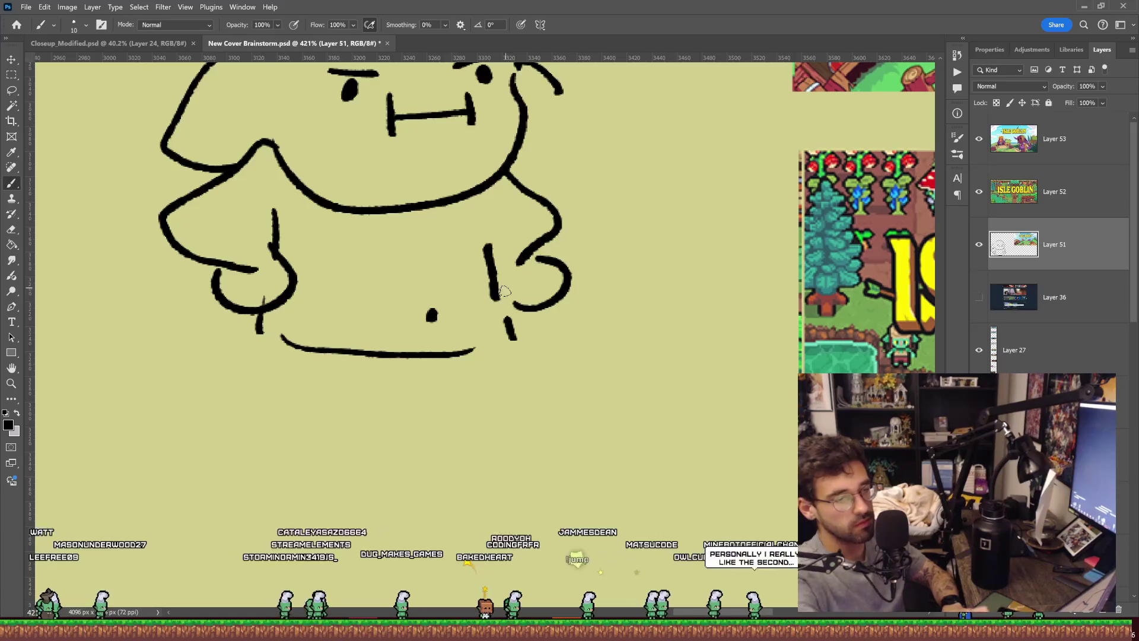
{"action": "left_click_drag", "start_coordinate": [268, 339], "coordinate": [417, 439]}
{"action": "left_click_drag", "start_coordinate": [487, 343], "coordinate": [457, 426]}
{"action": "left_click_drag", "start_coordinate": [255, 334], "coordinate": [217, 434]}
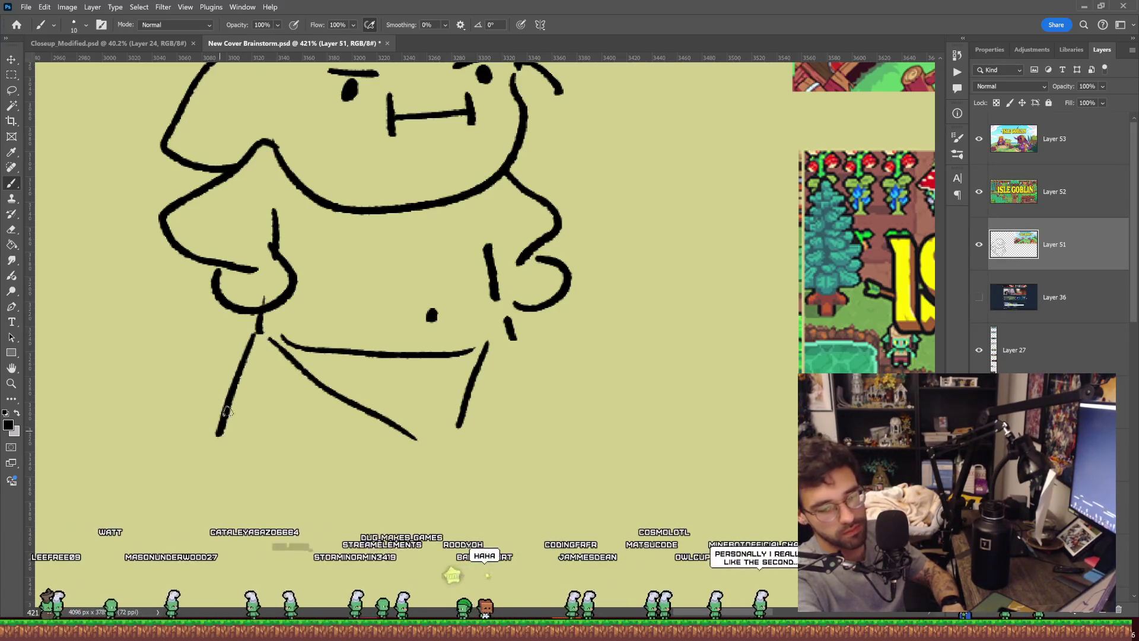
{"action": "mouse_move", "coordinate": [290, 365]}
{"action": "left_mouse_down"}
{"action": "mouse_move", "coordinate": [262, 453]}
{"action": "mouse_move", "coordinate": [208, 441]}
{"action": "left_mouse_up"}
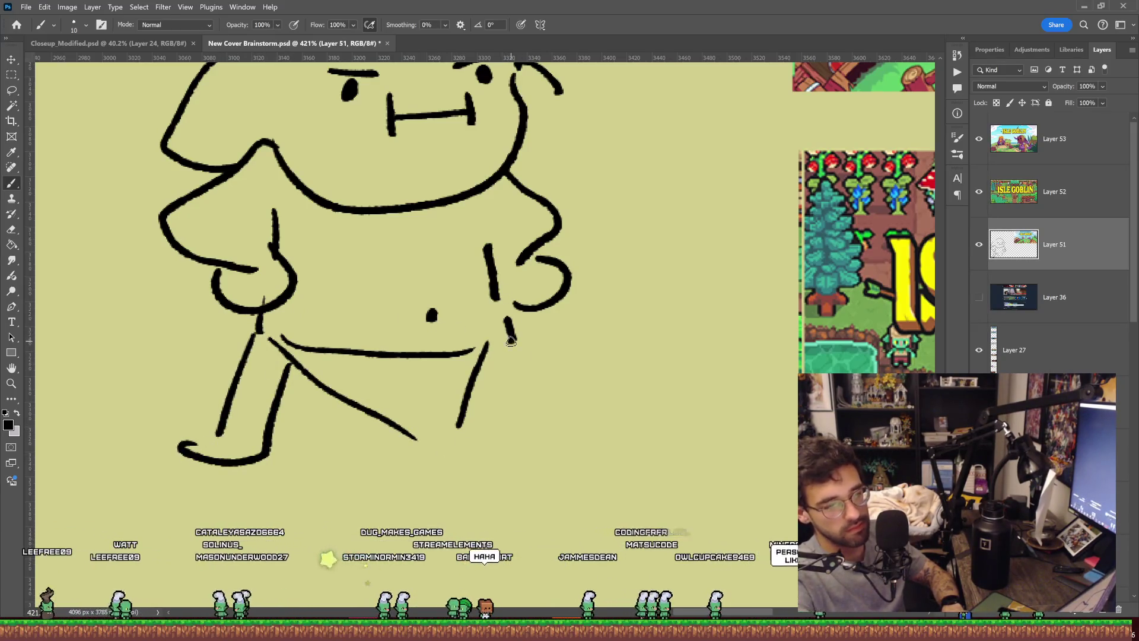
Step: Redraw the goblin's left and inner leg lines and add its feet
{"action": "key", "text": "ctrl+z"}
{"action": "key", "text": "ctrl+z"}
{"action": "key", "text": "ctrl+z"}
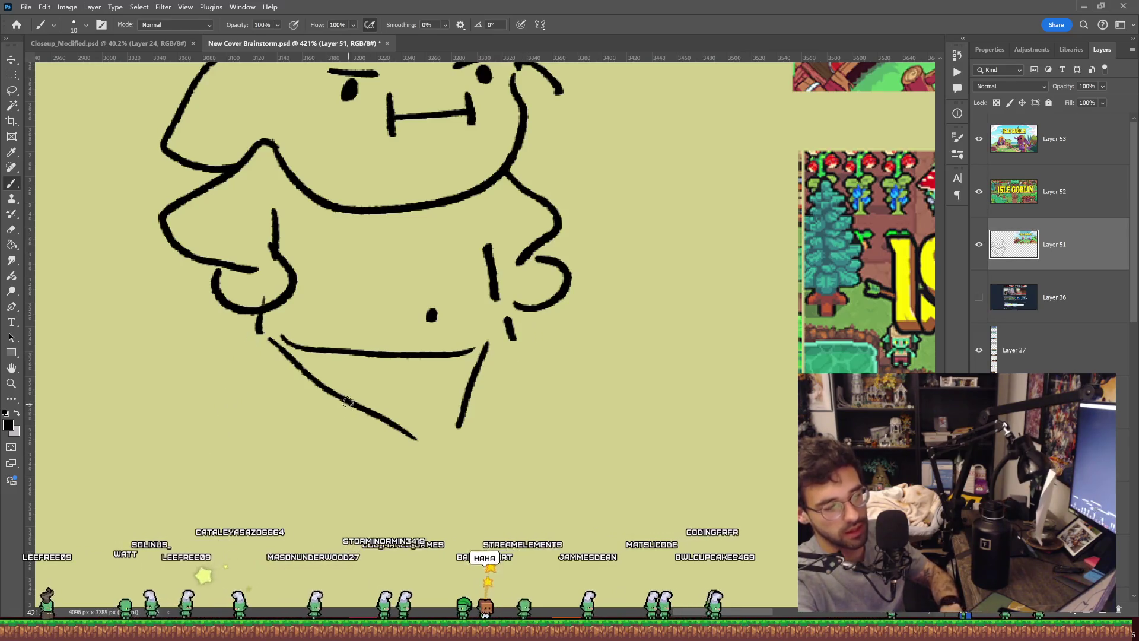
{"action": "left_click_drag", "start_coordinate": [340, 393], "coordinate": [371, 472]}
{"action": "left_click_drag", "start_coordinate": [406, 433], "coordinate": [409, 475]}
{"action": "left_click_drag", "start_coordinate": [454, 430], "coordinate": [443, 475]}
{"action": "mouse_move", "coordinate": [335, 502]}
{"action": "left_mouse_down"}
{"action": "mouse_move", "coordinate": [445, 472]}
{"action": "mouse_move", "coordinate": [411, 509]}
{"action": "left_mouse_up"}
{"action": "key", "text": "z"}
{"action": "scroll", "coordinate": [652, 255], "scroll_direction": "down", "scroll_amount": 5}
{"action": "left_click_drag", "start_coordinate": [654, 256], "coordinate": [597, 292]}
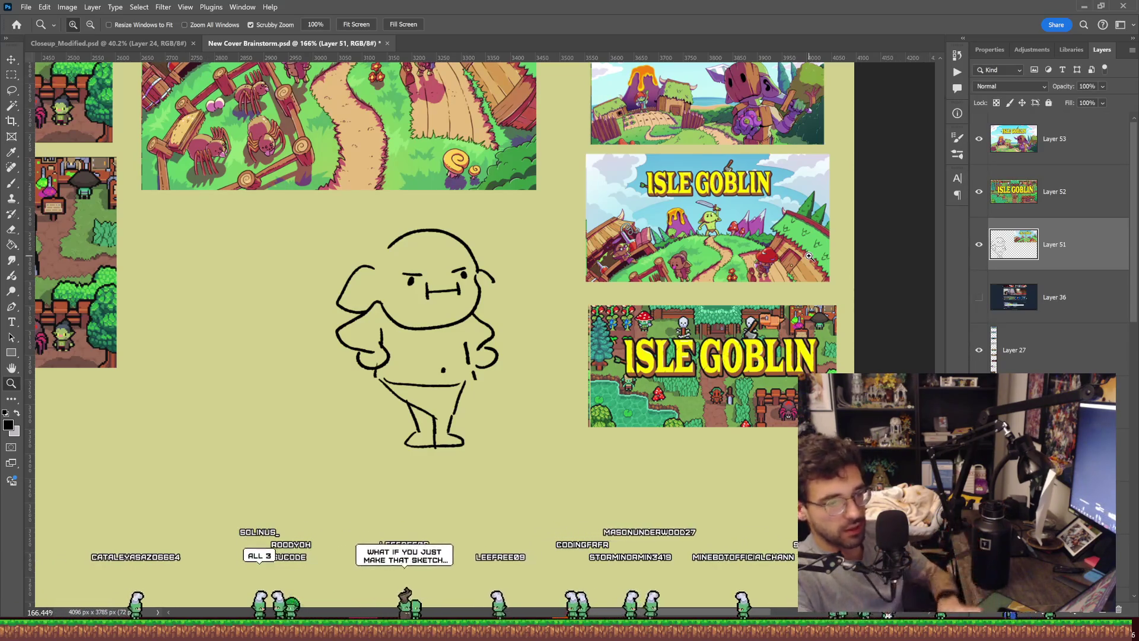
Step: Hand-letter the title ISLE GOBLIN above the goblin sketch's head
{"action": "left_click_drag", "start_coordinate": [473, 261], "coordinate": [498, 261]}
{"action": "key", "text": "b"}
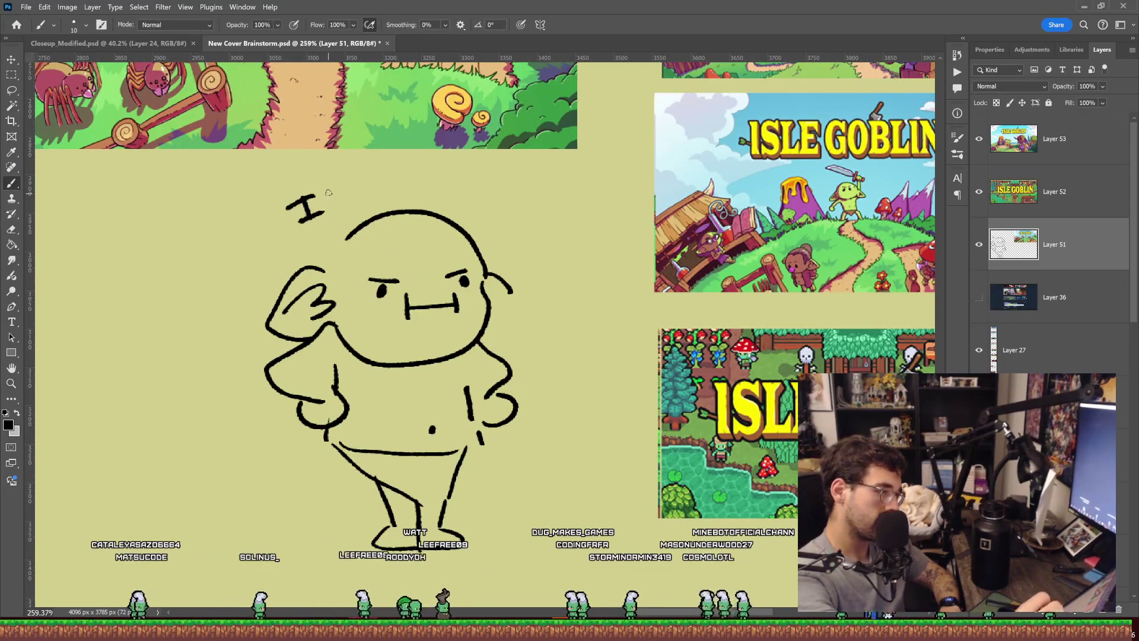
{"action": "left_click_drag", "start_coordinate": [342, 195], "coordinate": [325, 219]}
{"action": "left_click_drag", "start_coordinate": [452, 185], "coordinate": [464, 212]}
{"action": "mouse_move", "coordinate": [483, 192]}
{"action": "left_mouse_down"}
{"action": "mouse_move", "coordinate": [485, 215]}
{"action": "mouse_move", "coordinate": [474, 211]}
{"action": "mouse_move", "coordinate": [512, 224]}
{"action": "left_mouse_up"}
{"action": "right_click", "coordinate": [477, 196]}
{"action": "key", "text": "Escape"}
{"action": "left_click_drag", "start_coordinate": [524, 204], "coordinate": [518, 227]}
Step: Draw a rounded rectangle border around the titled goblin sketch
{"action": "scroll", "coordinate": [552, 210], "scroll_direction": "down", "scroll_amount": 5}
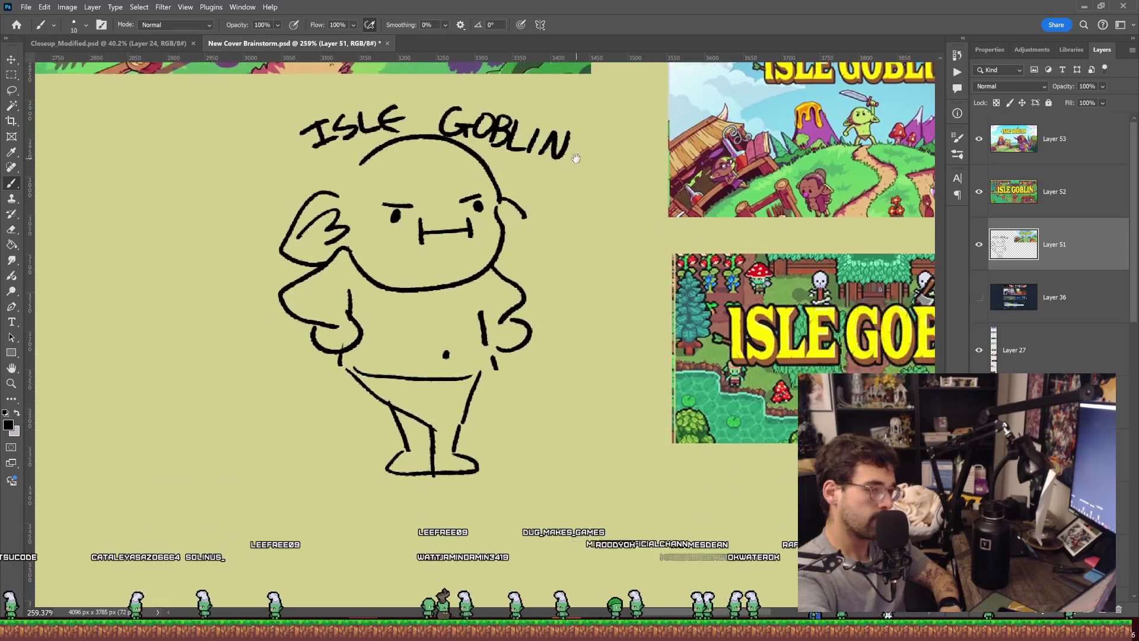
{"action": "mouse_move", "coordinate": [352, 174]}
{"action": "left_mouse_down"}
{"action": "mouse_move", "coordinate": [355, 221]}
{"action": "mouse_move", "coordinate": [598, 256]}
{"action": "left_mouse_up"}
{"action": "left_click_drag", "start_coordinate": [605, 197], "coordinate": [421, 150]}
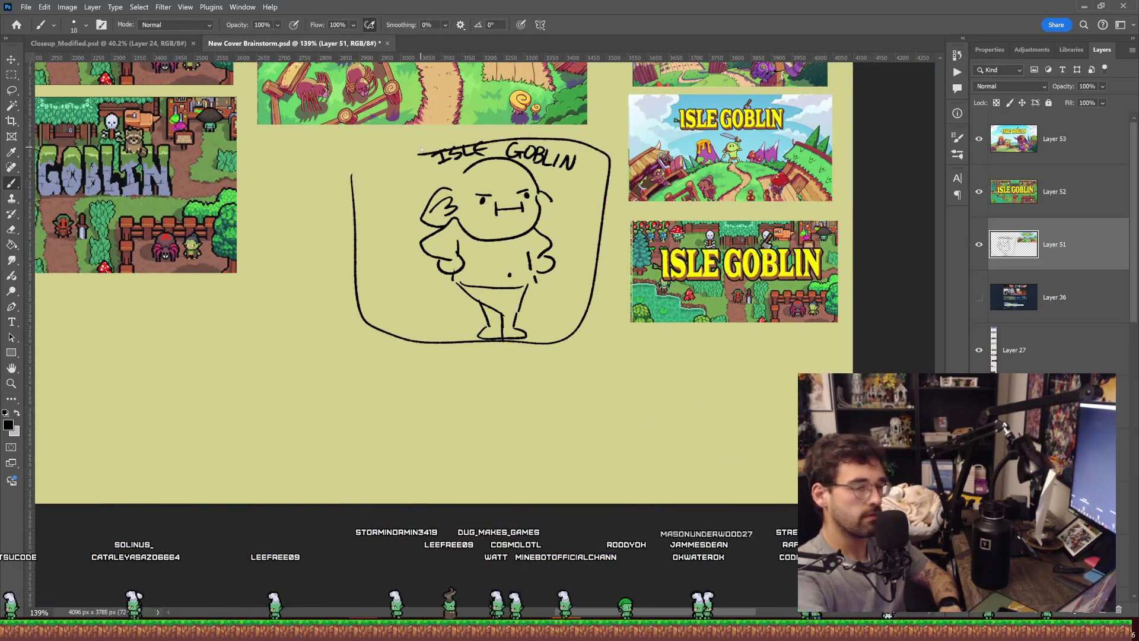
{"action": "left_click_drag", "start_coordinate": [698, 192], "coordinate": [578, 261]}
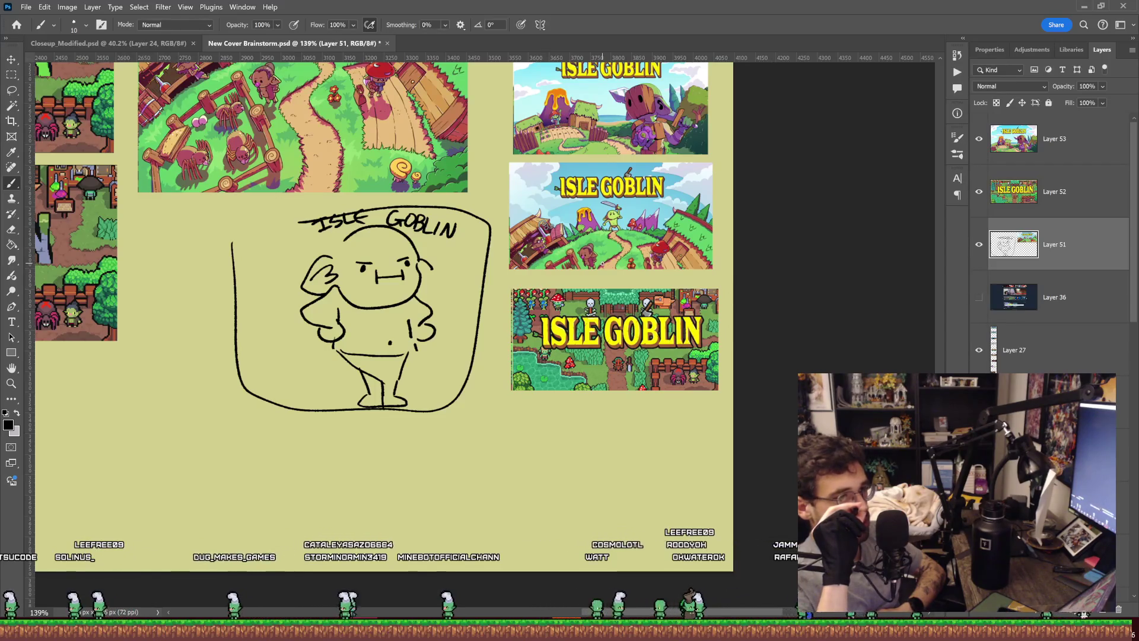
{"action": "key", "text": "z"}
{"action": "mouse_move", "coordinate": [635, 100]}
{"action": "left_mouse_down"}
{"action": "mouse_move", "coordinate": [583, 176]}
{"action": "mouse_move", "coordinate": [653, 184]}
{"action": "mouse_move", "coordinate": [569, 177]}
{"action": "mouse_move", "coordinate": [700, 201]}
{"action": "mouse_move", "coordinate": [641, 189]}
{"action": "mouse_move", "coordinate": [661, 145]}
{"action": "mouse_move", "coordinate": [605, 127]}
{"action": "mouse_move", "coordinate": [698, 124]}
{"action": "mouse_move", "coordinate": [679, 160]}
{"action": "left_mouse_up"}
{"action": "key", "text": "b"}
{"action": "left_click", "coordinate": [677, 170], "text": "ctrl"}
{"action": "left_click_drag", "start_coordinate": [647, 122], "coordinate": [682, 163]}
{"action": "key", "text": "z"}
{"action": "mouse_move", "coordinate": [779, 161]}
{"action": "left_mouse_down"}
{"action": "mouse_move", "coordinate": [682, 169]}
{"action": "mouse_move", "coordinate": [733, 206]}
{"action": "left_mouse_up"}
{"action": "key", "text": "b"}
{"action": "left_click_drag", "start_coordinate": [685, 237], "coordinate": [692, 286]}
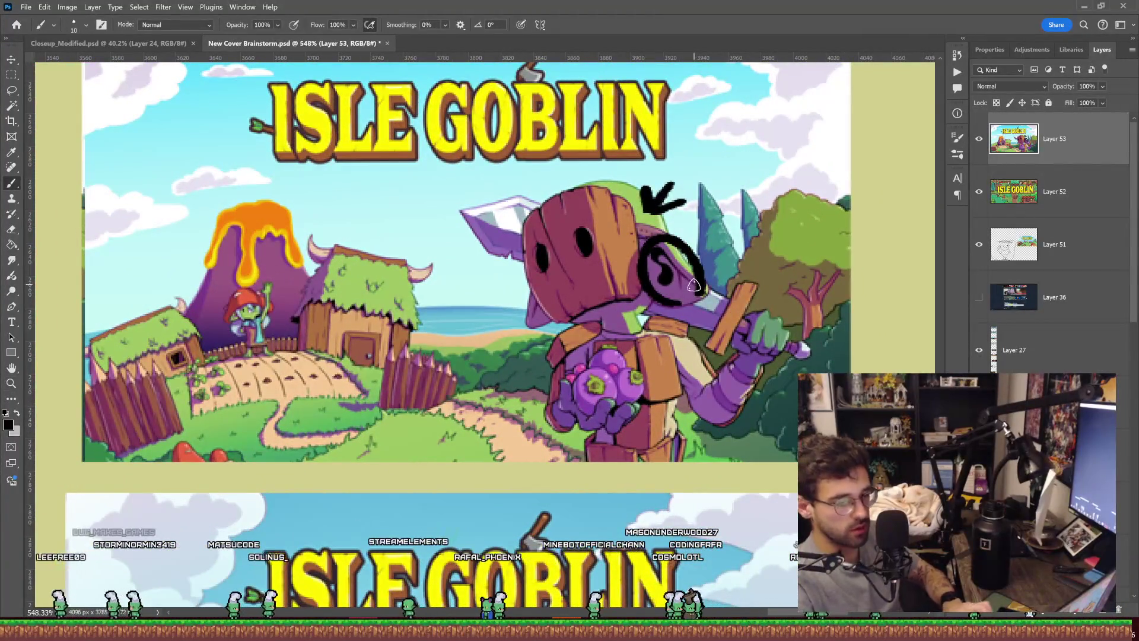
{"action": "key", "text": "ctrl+z"}
{"action": "key", "text": "ctrl+z"}
{"action": "key", "text": "ctrl+z"}
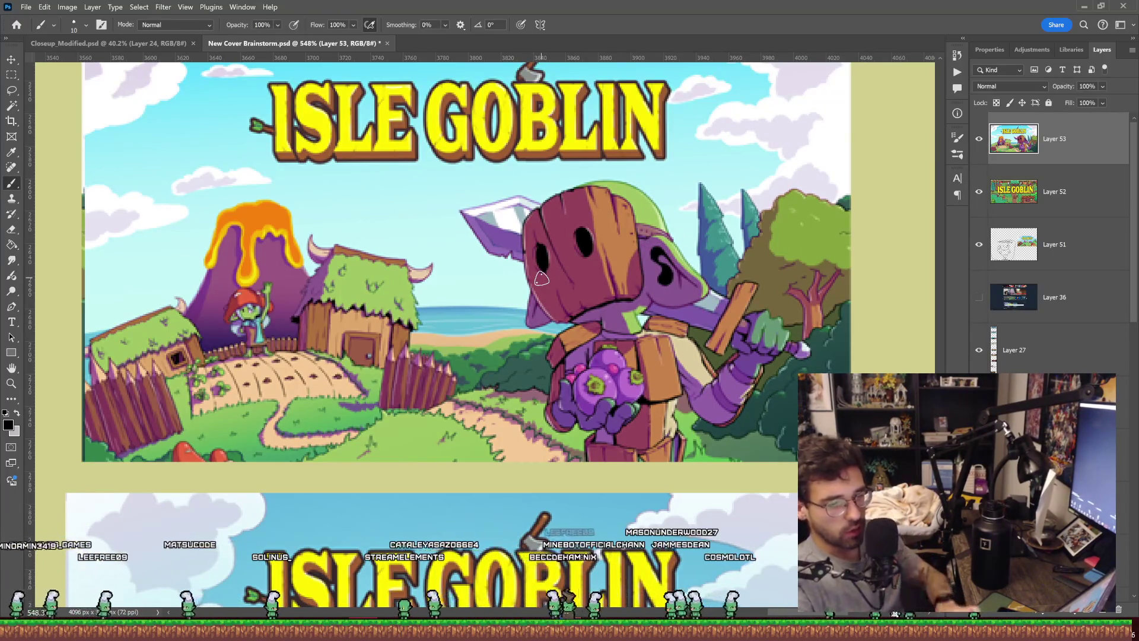
{"action": "left_click_drag", "start_coordinate": [710, 255], "coordinate": [719, 254]}
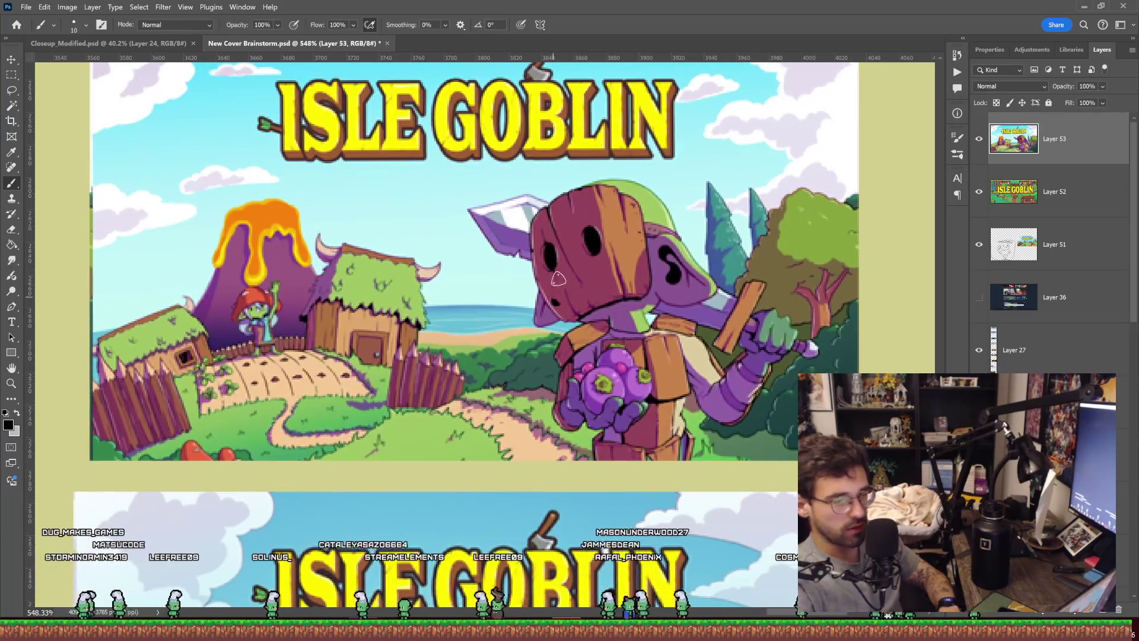
{"action": "mouse_move", "coordinate": [557, 278]}
{"action": "left_mouse_down"}
{"action": "mouse_move", "coordinate": [599, 250]}
{"action": "mouse_move", "coordinate": [615, 276]}
{"action": "left_mouse_up"}
{"action": "key", "text": "ctrl+z"}
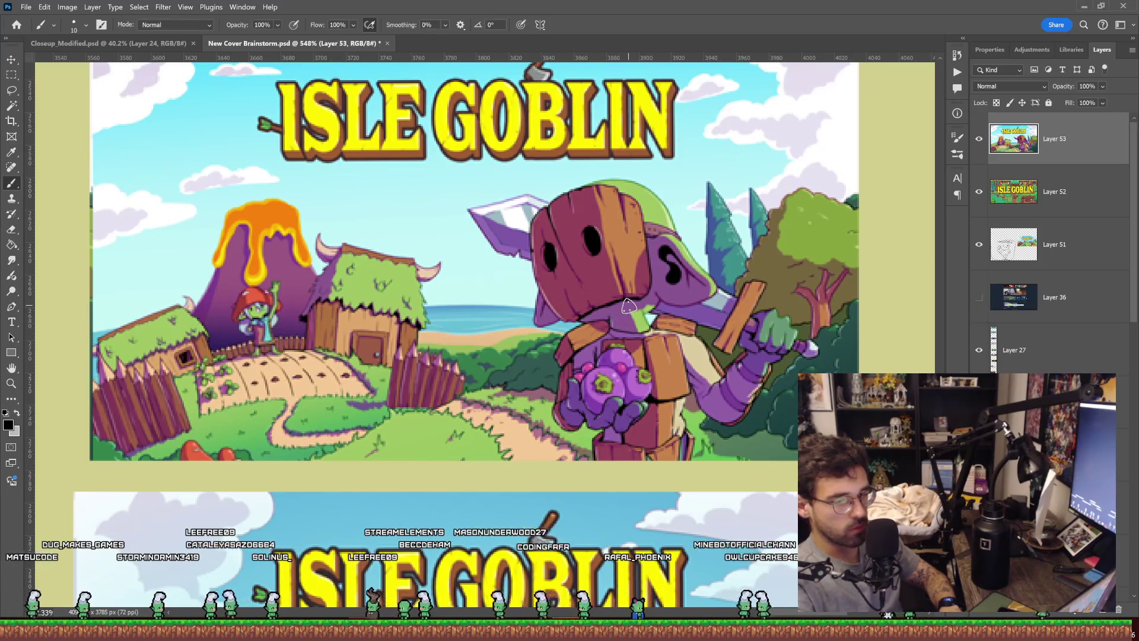
{"action": "mouse_move", "coordinate": [529, 347]}
{"action": "left_mouse_down"}
{"action": "mouse_move", "coordinate": [570, 291]}
{"action": "mouse_move", "coordinate": [568, 320]}
{"action": "left_mouse_up"}
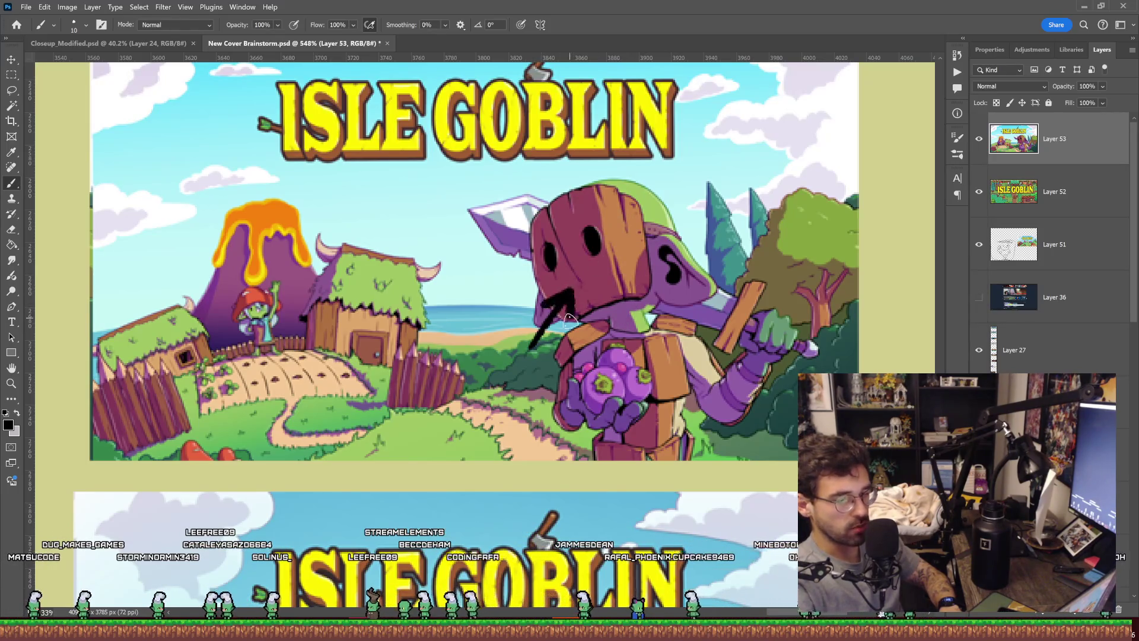
{"action": "key", "text": "ctrl+z"}
{"action": "key", "text": "ctrl+z"}
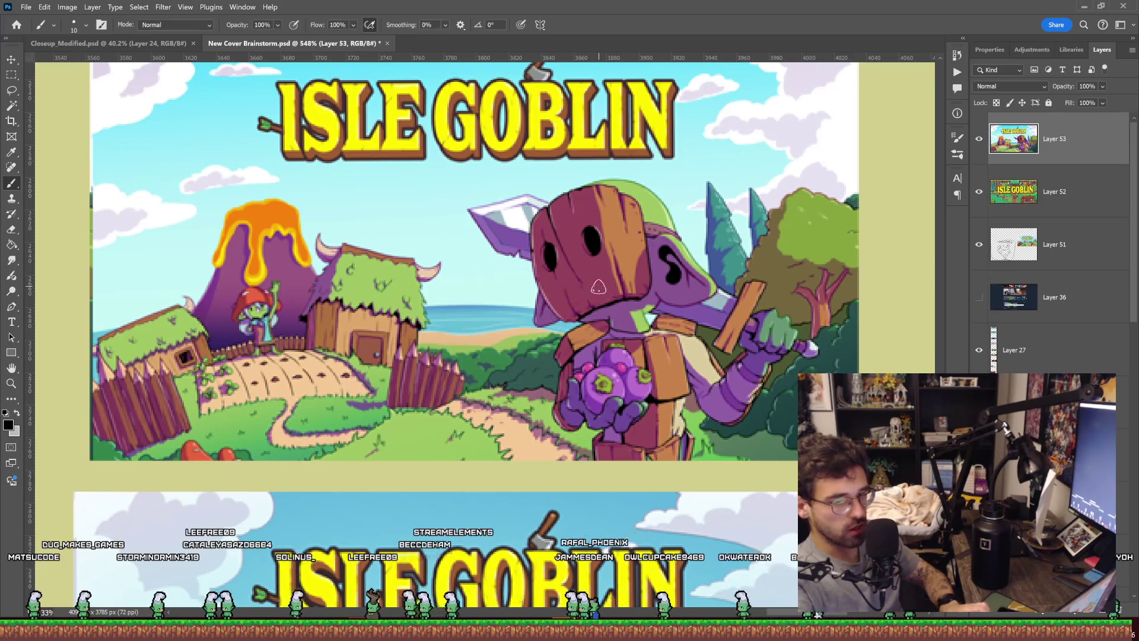
{"action": "key", "text": "z"}
{"action": "left_click_drag", "start_coordinate": [709, 257], "coordinate": [695, 264]}
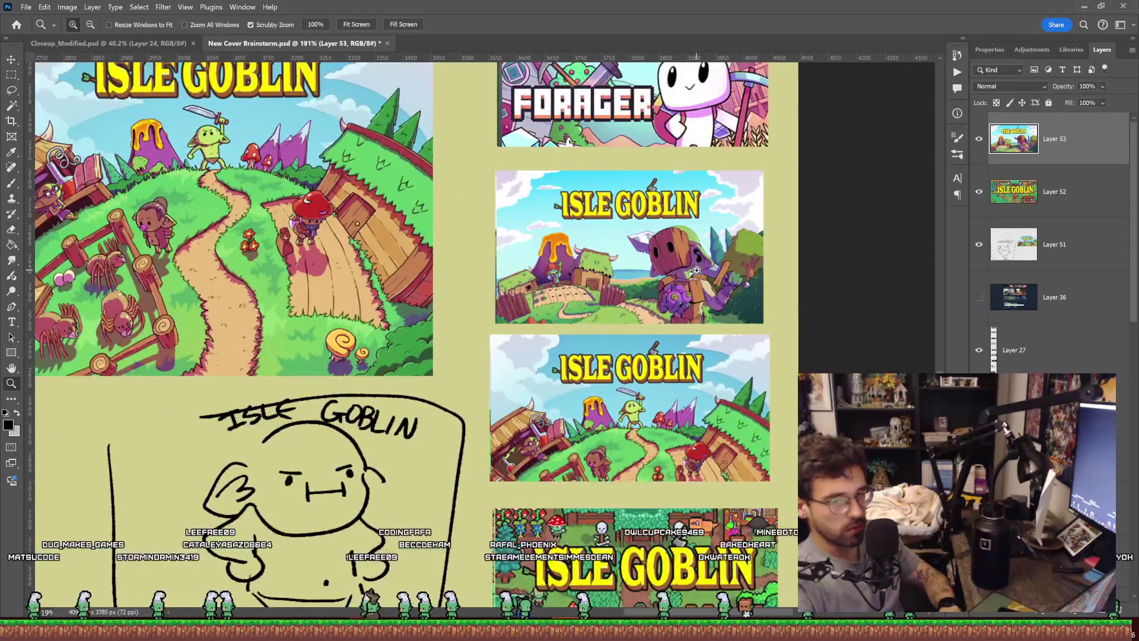
Step: Zoom close on the first banner's goblin and brush a hand-to-ear line, undoing the thick stroke
{"action": "mouse_move", "coordinate": [700, 273]}
{"action": "left_mouse_down"}
{"action": "mouse_move", "coordinate": [678, 228]}
{"action": "mouse_move", "coordinate": [641, 217]}
{"action": "left_mouse_up"}
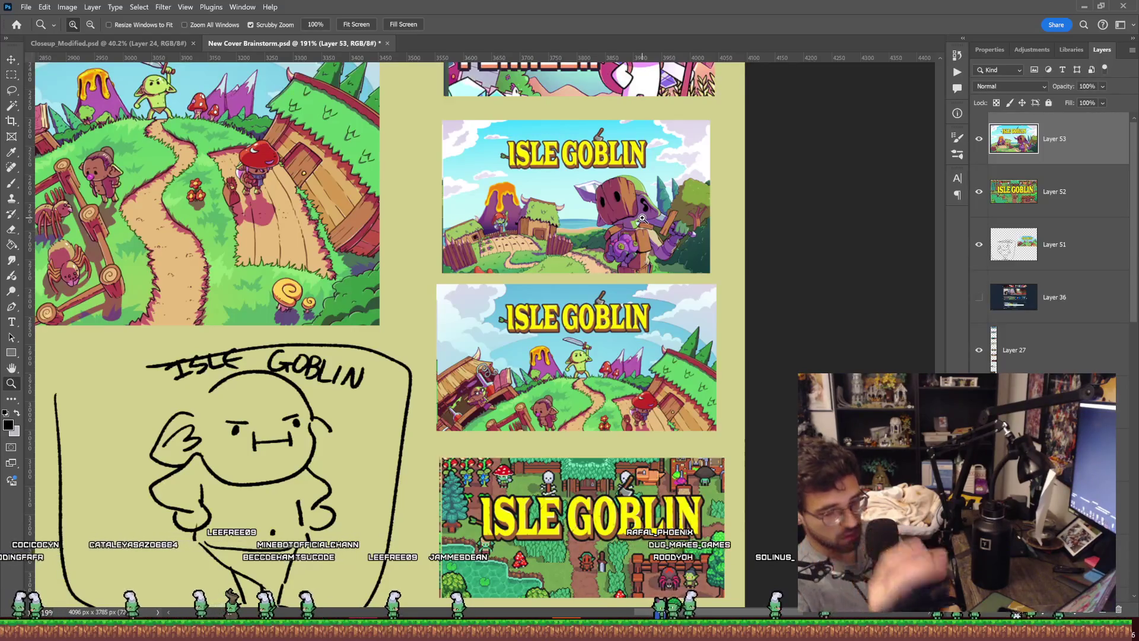
{"action": "mouse_move", "coordinate": [573, 349]}
{"action": "left_mouse_down"}
{"action": "mouse_move", "coordinate": [643, 359]}
{"action": "mouse_move", "coordinate": [599, 379]}
{"action": "mouse_move", "coordinate": [576, 417]}
{"action": "left_mouse_up"}
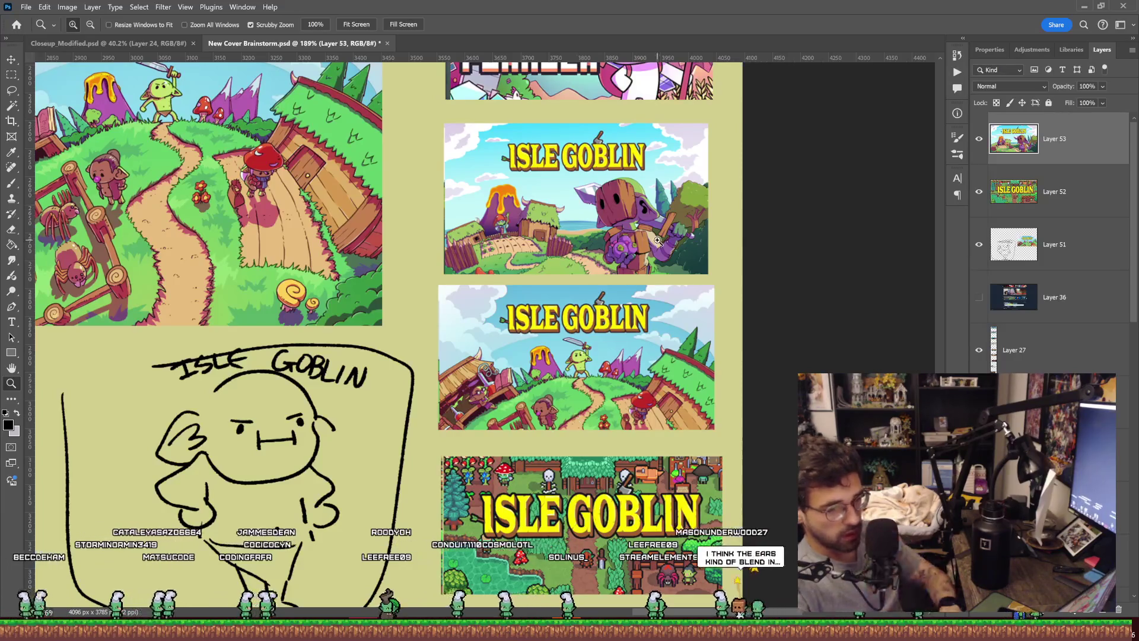
{"action": "left_click_drag", "start_coordinate": [657, 240], "coordinate": [694, 240]}
{"action": "key", "text": "b"}
{"action": "mouse_move", "coordinate": [620, 291]}
{"action": "left_mouse_down"}
{"action": "mouse_move", "coordinate": [661, 279]}
{"action": "mouse_move", "coordinate": [682, 341]}
{"action": "mouse_move", "coordinate": [744, 252]}
{"action": "mouse_move", "coordinate": [726, 269]}
{"action": "mouse_move", "coordinate": [620, 222]}
{"action": "left_mouse_up"}
{"action": "key", "text": "ctrl+z"}
{"action": "key", "text": "z"}
{"action": "scroll", "coordinate": [800, 211], "scroll_direction": "down", "scroll_amount": 5}
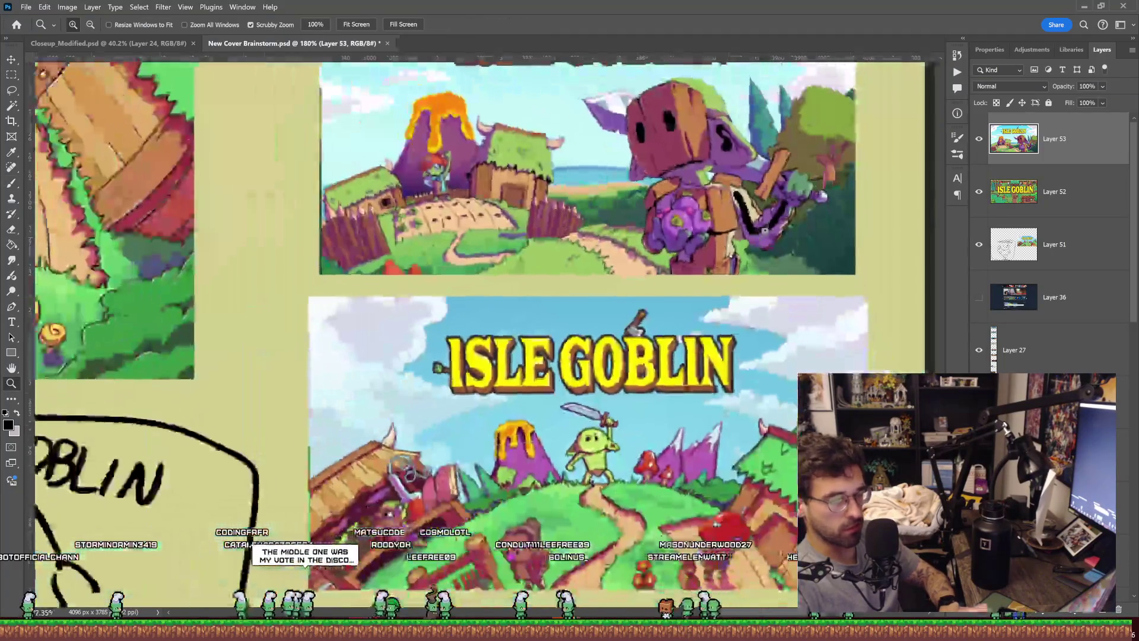
{"action": "left_click_drag", "start_coordinate": [848, 178], "coordinate": [737, 229]}
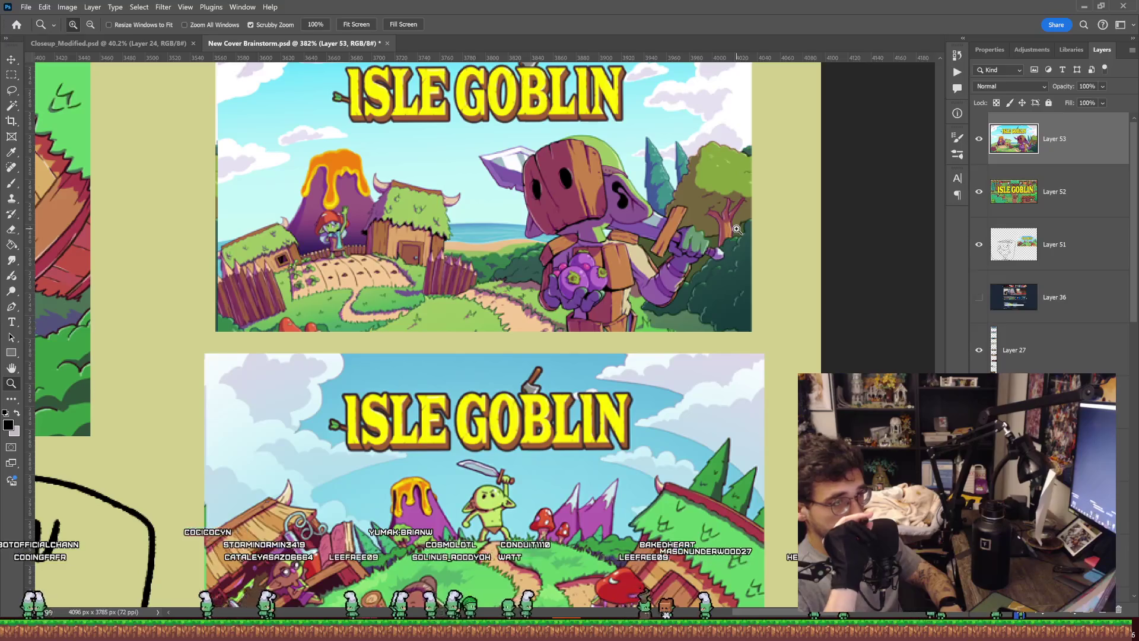
{"action": "scroll", "coordinate": [737, 229], "scroll_direction": "down", "scroll_amount": 4}
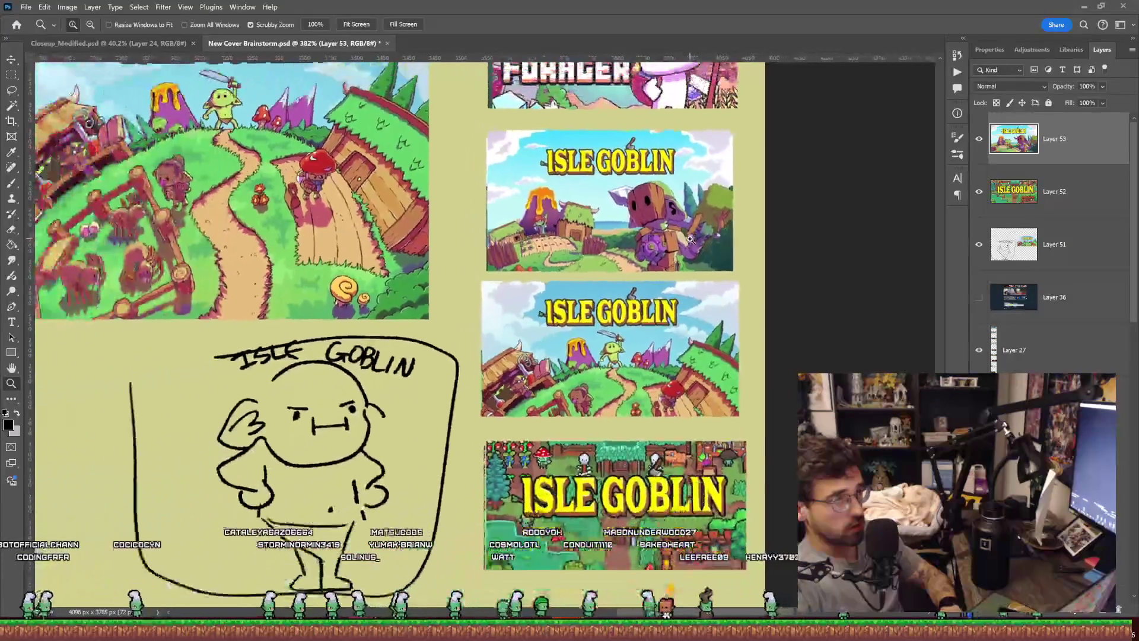
{"action": "scroll", "coordinate": [689, 239], "scroll_direction": "up", "scroll_amount": 1}
{"action": "mouse_move", "coordinate": [708, 252]}
{"action": "left_mouse_down"}
{"action": "mouse_move", "coordinate": [699, 223]}
{"action": "mouse_move", "coordinate": [689, 237]}
{"action": "left_mouse_up"}
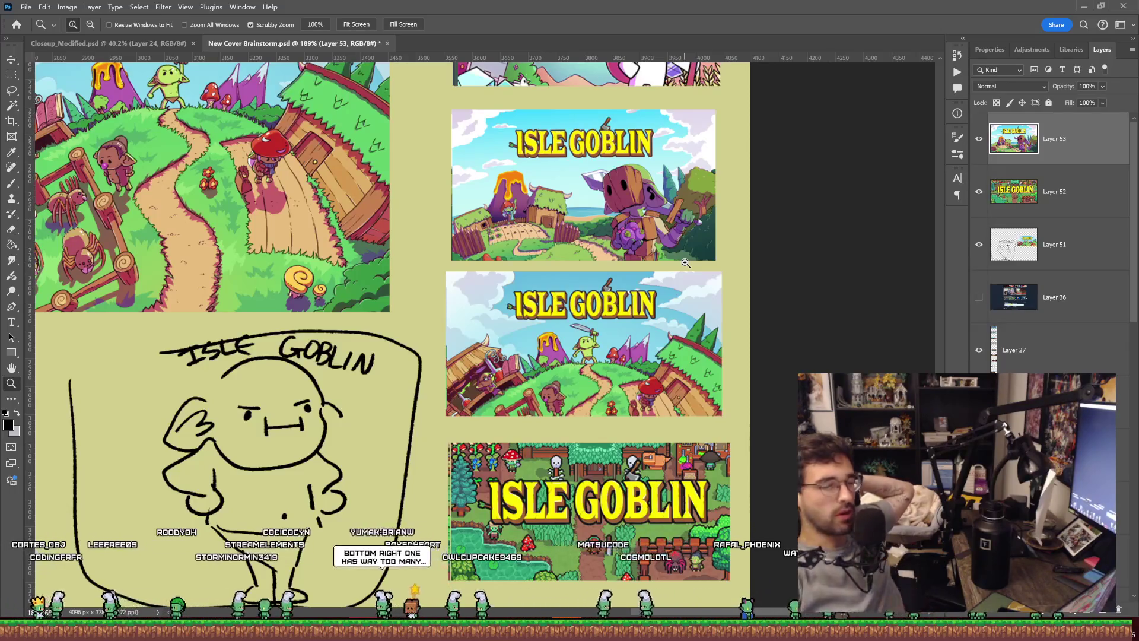
{"action": "scroll", "coordinate": [435, 555], "scroll_direction": "down", "scroll_amount": 3}
{"action": "scroll", "coordinate": [402, 555], "scroll_direction": "up", "scroll_amount": 2}
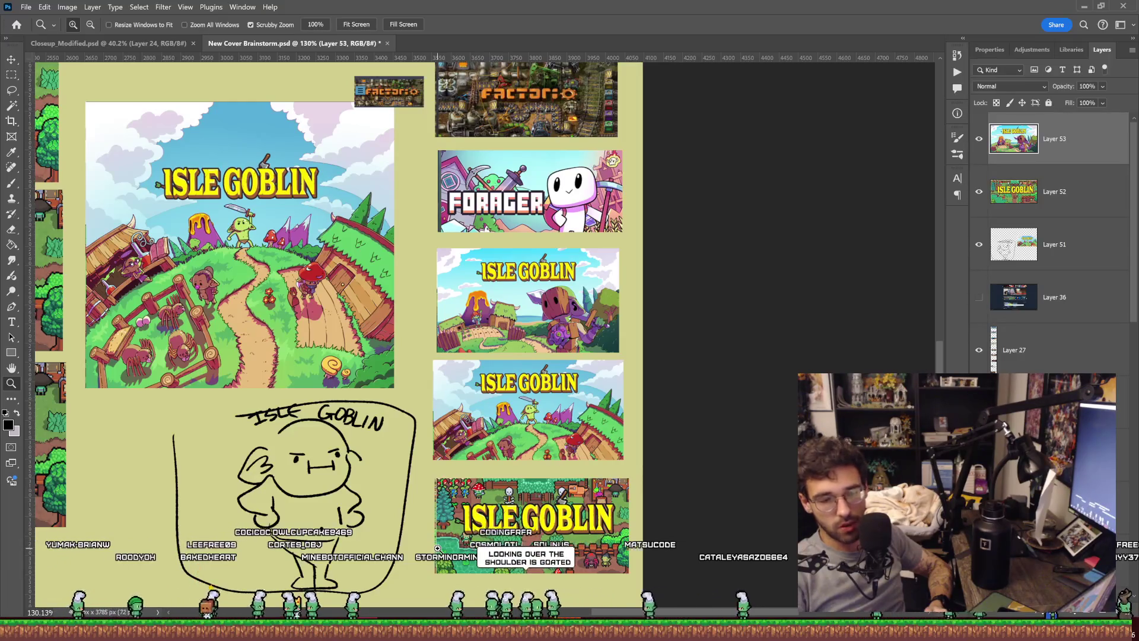
Step: Brush a black checkmark beside the wooden-masked goblin cover, replacing a stray stroke
{"action": "key", "text": "b"}
{"action": "mouse_move", "coordinate": [397, 350]}
{"action": "left_mouse_down"}
{"action": "mouse_move", "coordinate": [442, 322]}
{"action": "mouse_move", "coordinate": [427, 353]}
{"action": "left_mouse_up"}
{"action": "key", "text": "ctrl+z"}
{"action": "key", "text": "ctrl+z"}
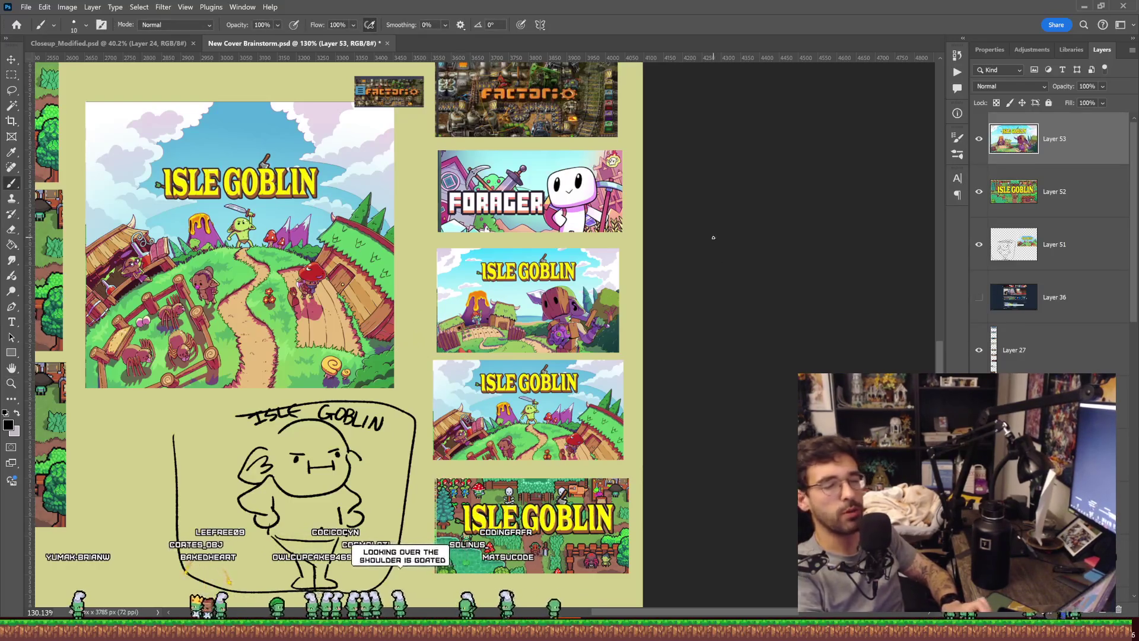
{"action": "left_click_drag", "start_coordinate": [406, 301], "coordinate": [435, 274]}
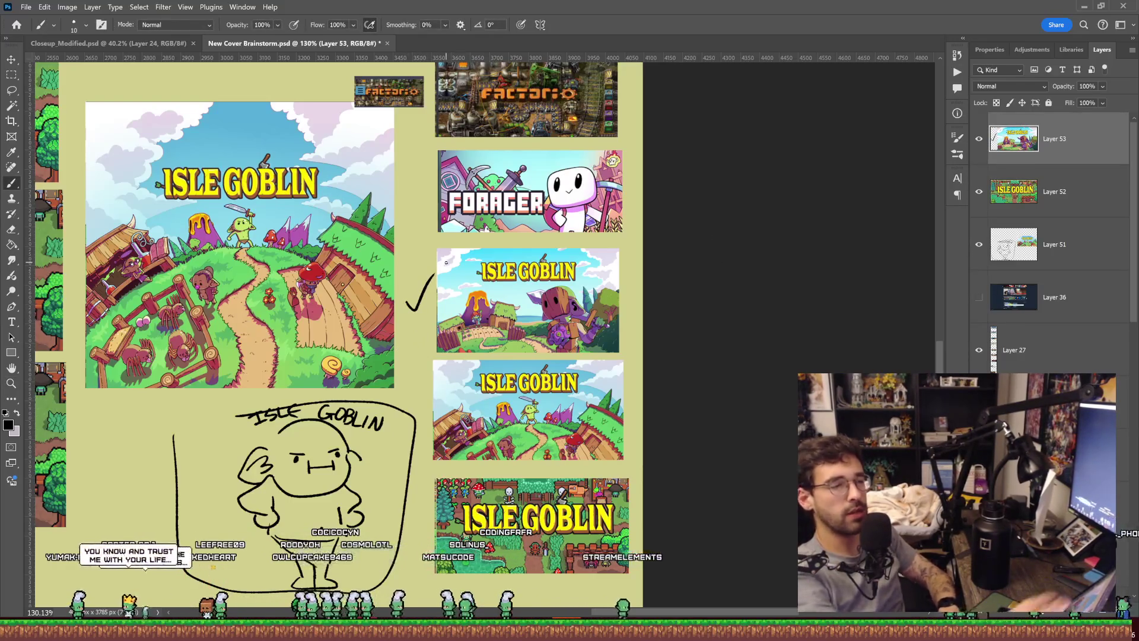
Step: Glance at Closeup_Modified.psd, return to the brainstorm document, and zoom in on the banners
{"action": "left_click", "coordinate": [153, 44]}
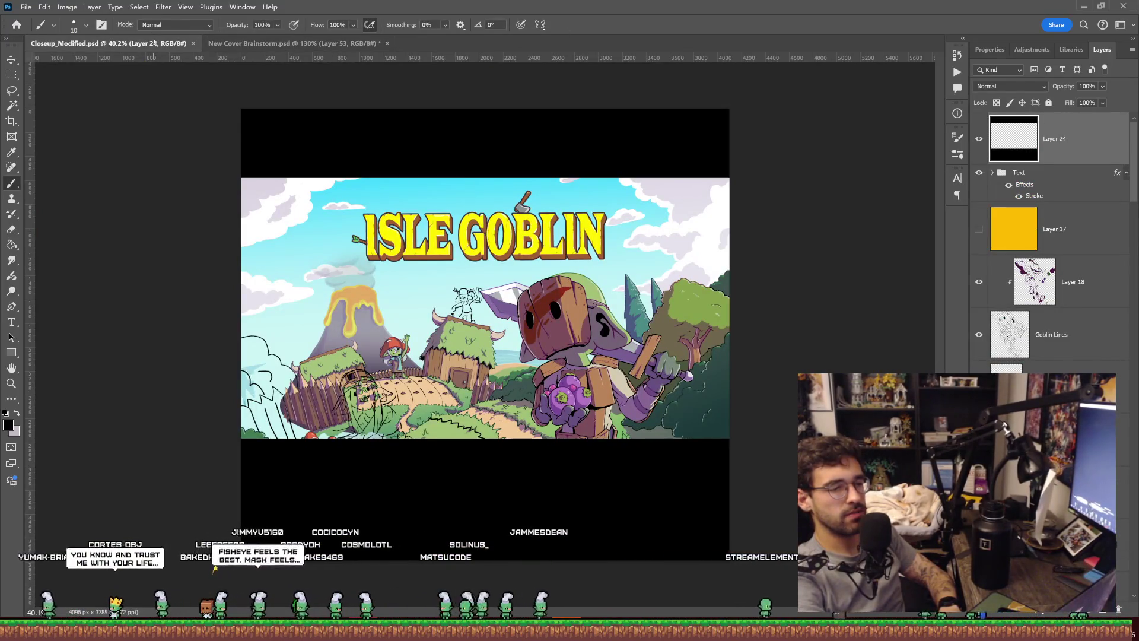
{"action": "left_click", "coordinate": [290, 43]}
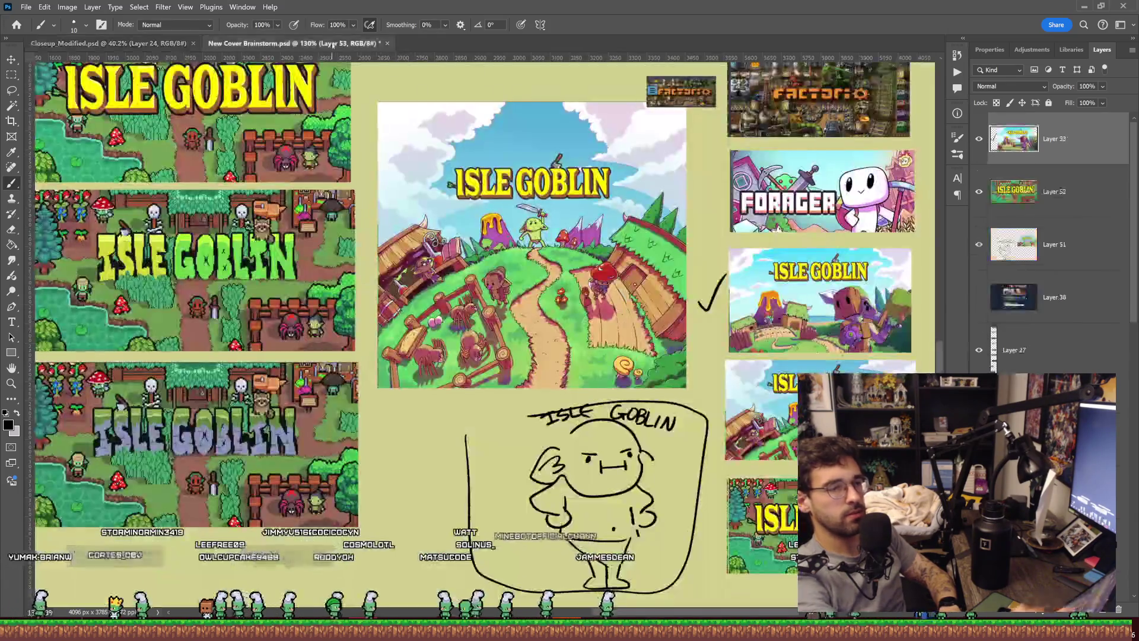
{"action": "mouse_move", "coordinate": [730, 232]}
{"action": "left_mouse_down"}
{"action": "mouse_move", "coordinate": [615, 184]}
{"action": "mouse_move", "coordinate": [480, 101]}
{"action": "left_mouse_up"}
{"action": "scroll", "coordinate": [511, 297], "scroll_direction": "up", "scroll_amount": 3}
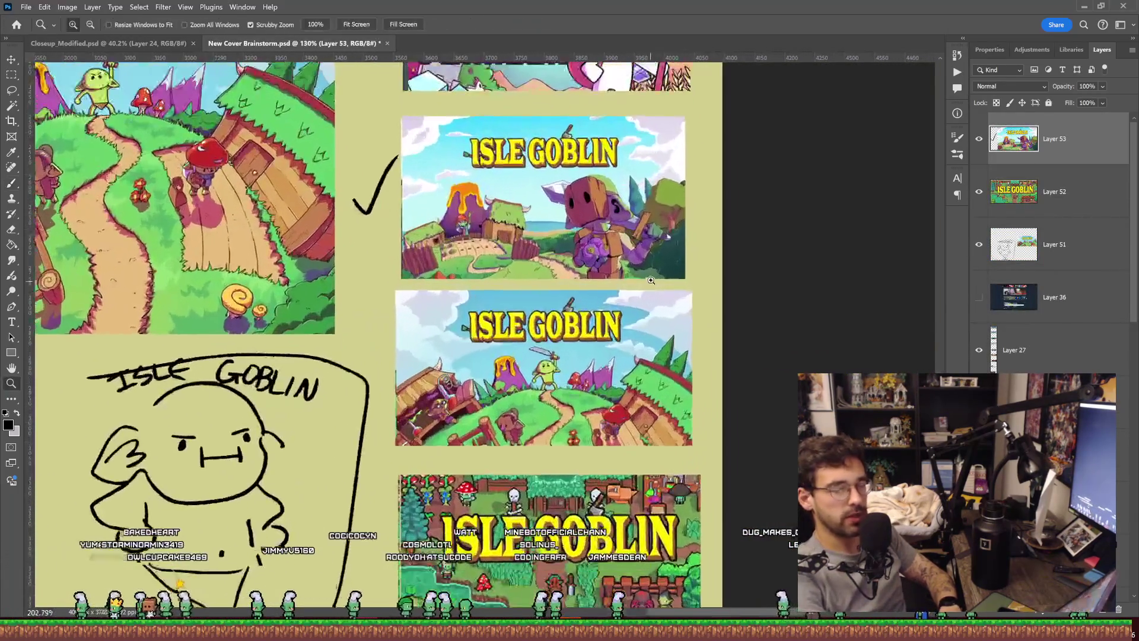
{"action": "left_click", "coordinate": [585, 287]}
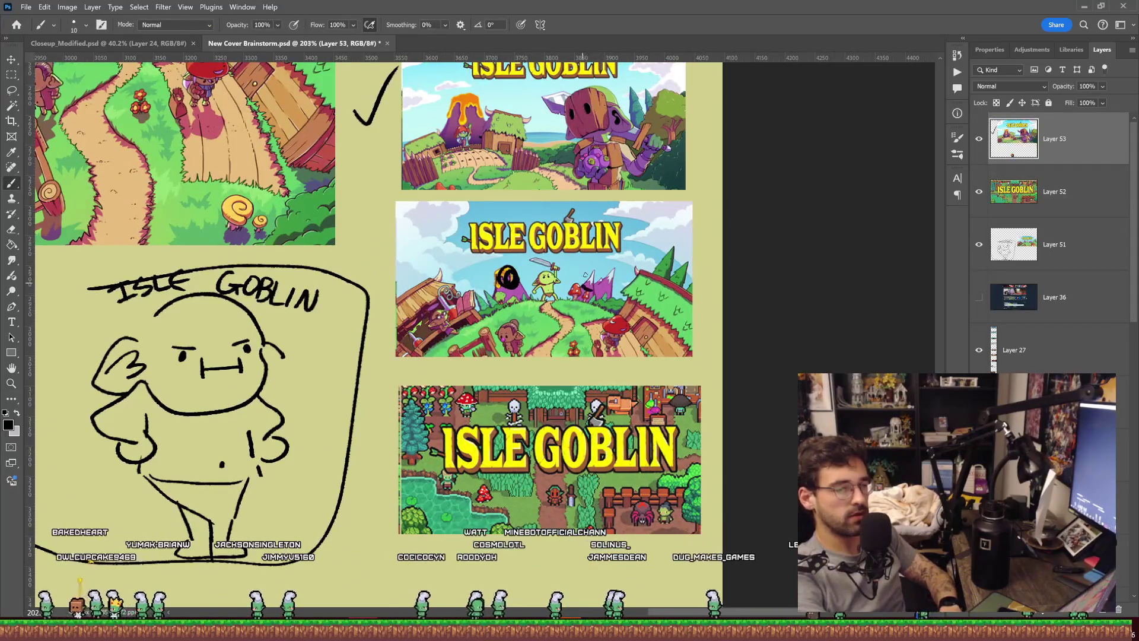
{"action": "key", "text": "ctrl+z"}
{"action": "key", "text": "ctrl+z"}
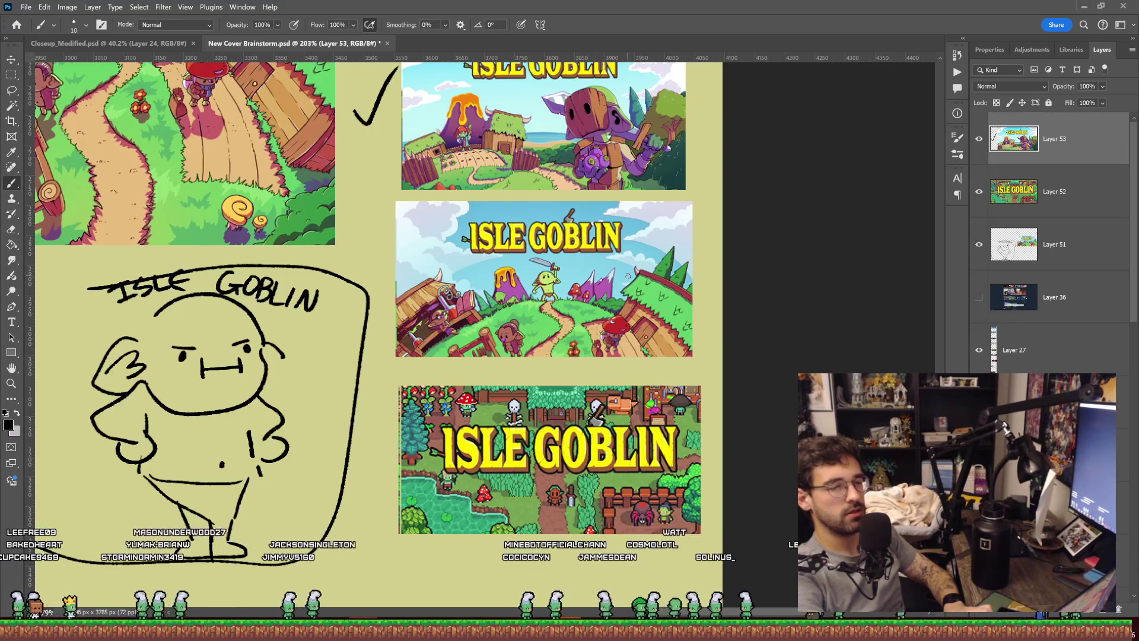
{"action": "key", "text": "z"}
{"action": "mouse_move", "coordinate": [607, 270]}
{"action": "left_mouse_down"}
{"action": "mouse_move", "coordinate": [584, 272]}
{"action": "mouse_move", "coordinate": [611, 274]}
{"action": "mouse_move", "coordinate": [614, 290]}
{"action": "mouse_move", "coordinate": [575, 267]}
{"action": "mouse_move", "coordinate": [616, 259]}
{"action": "left_mouse_up"}
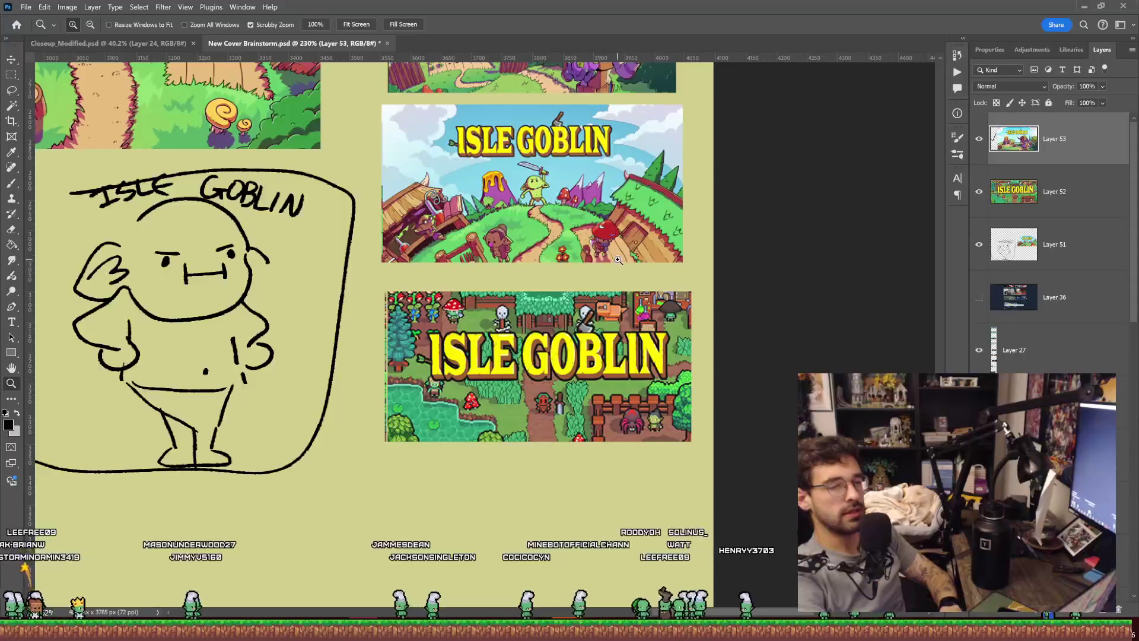
Step: Try and undo an arrow under the pixel-art banner, then brush an X beside it
{"action": "key", "text": "b"}
{"action": "left_click_drag", "start_coordinate": [528, 521], "coordinate": [543, 453]}
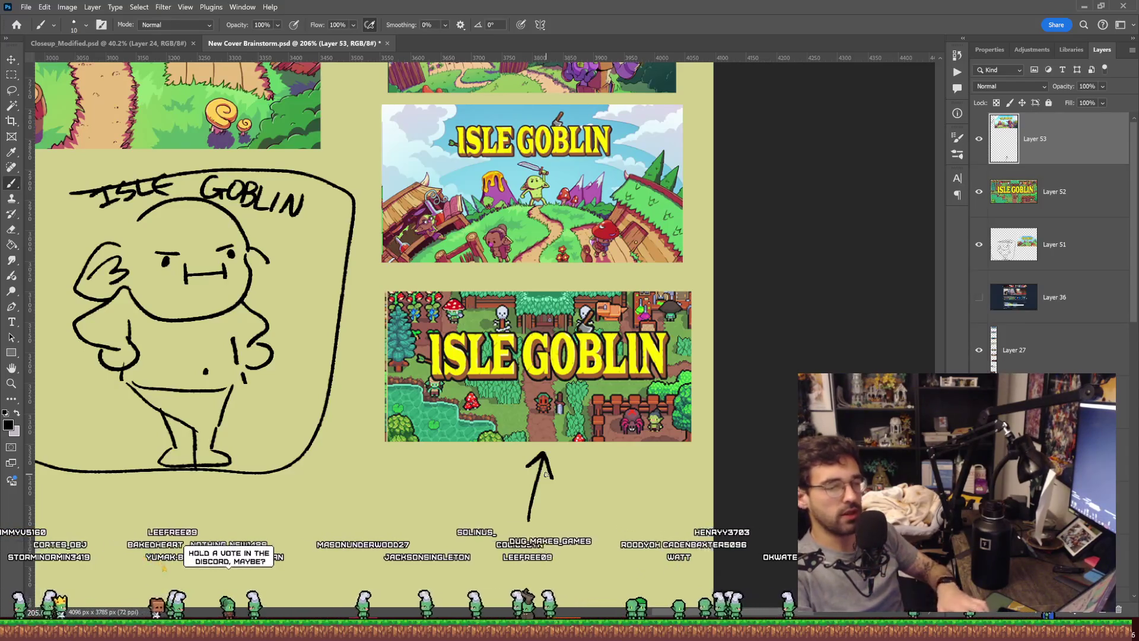
{"action": "key", "text": "ctrl+z"}
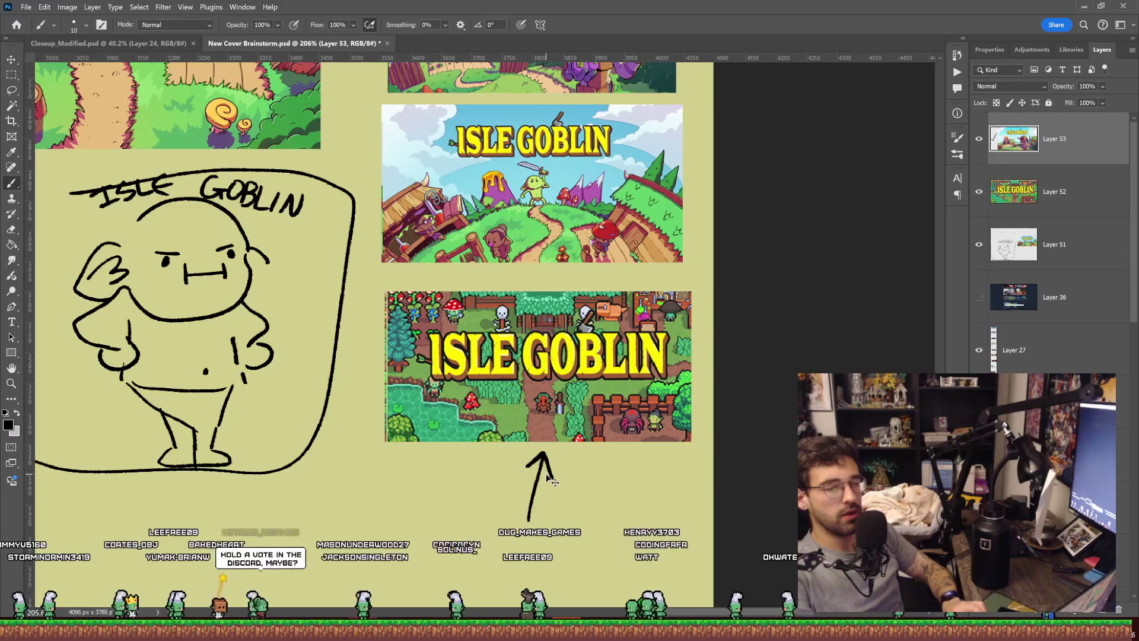
{"action": "mouse_move", "coordinate": [487, 562]}
{"action": "left_mouse_down"}
{"action": "mouse_move", "coordinate": [530, 460]}
{"action": "mouse_move", "coordinate": [532, 480]}
{"action": "left_mouse_up"}
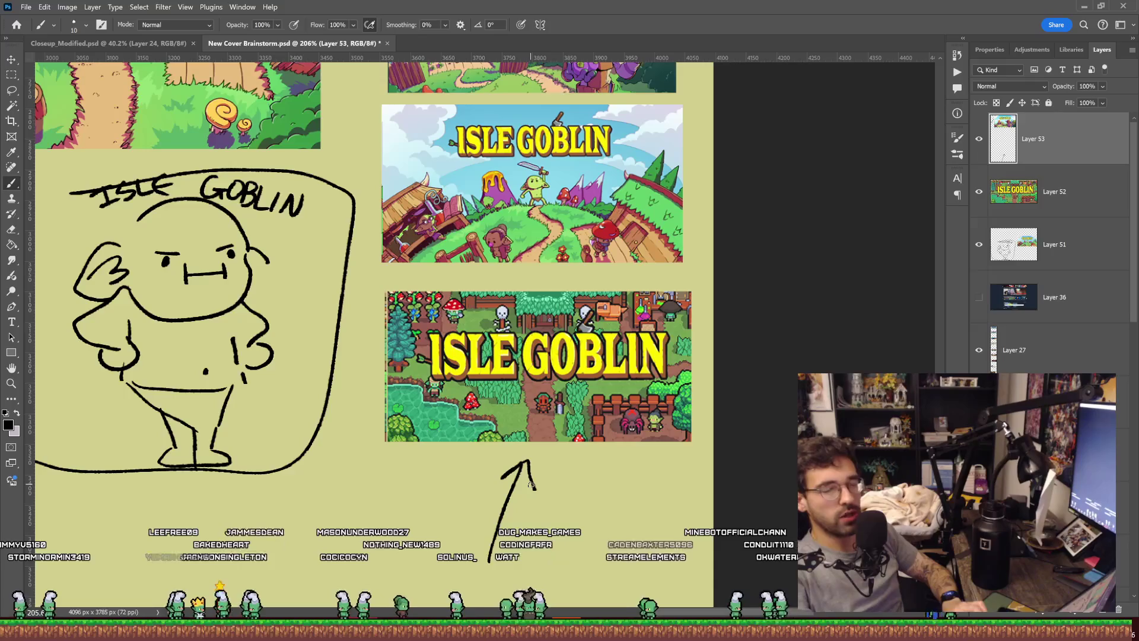
{"action": "key", "text": "ctrl+z"}
{"action": "mouse_move", "coordinate": [337, 339]}
{"action": "left_mouse_down"}
{"action": "mouse_move", "coordinate": [374, 385]}
{"action": "mouse_move", "coordinate": [372, 342]}
{"action": "left_mouse_up"}
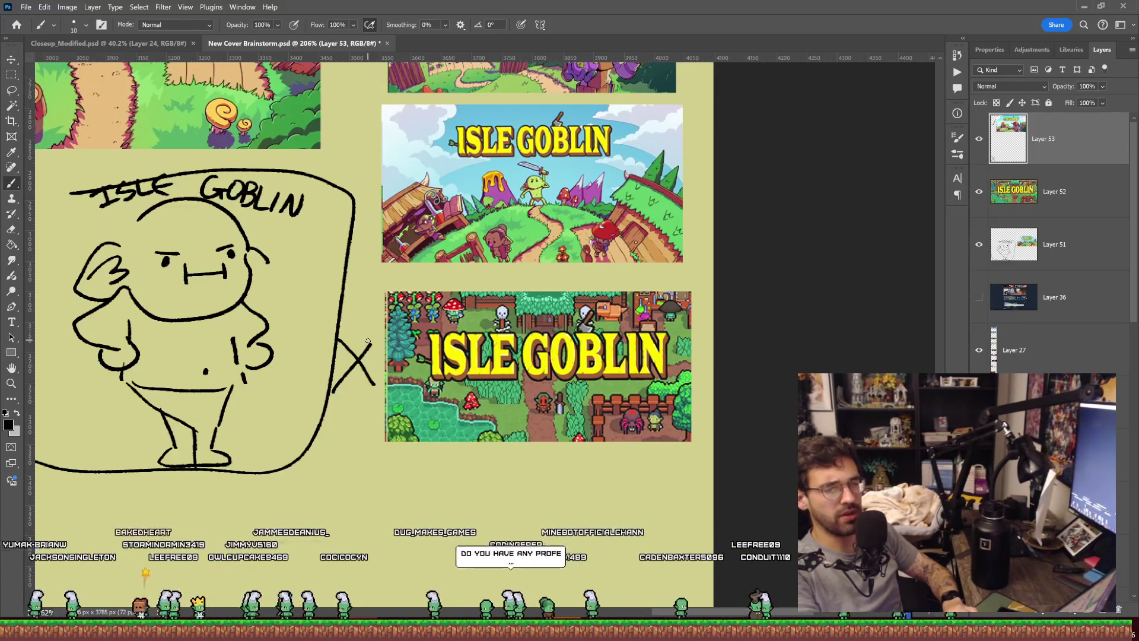
{"action": "mouse_move", "coordinate": [367, 340]}
{"action": "left_mouse_down"}
{"action": "mouse_move", "coordinate": [385, 417]}
{"action": "mouse_move", "coordinate": [446, 422]}
{"action": "left_mouse_up"}
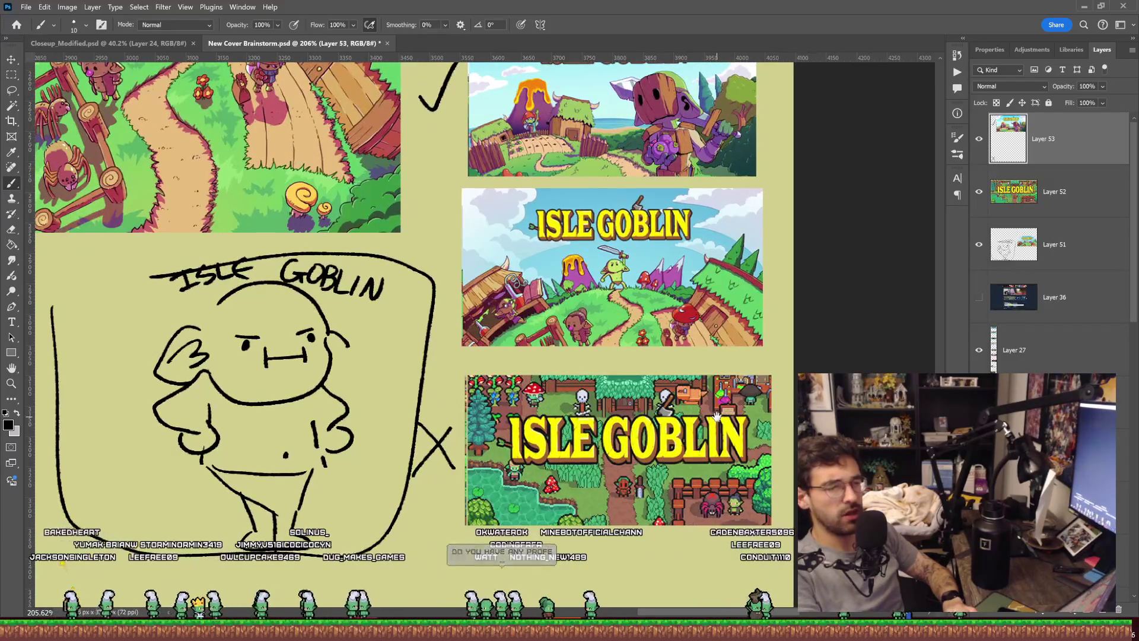
Step: Ring the small, red-mushroom and leftmost goblins in the painted cover with black circles
{"action": "mouse_move", "coordinate": [717, 417]}
{"action": "left_mouse_down"}
{"action": "mouse_move", "coordinate": [683, 406]}
{"action": "mouse_move", "coordinate": [594, 424]}
{"action": "mouse_move", "coordinate": [637, 398]}
{"action": "mouse_move", "coordinate": [634, 386]}
{"action": "mouse_move", "coordinate": [635, 422]}
{"action": "mouse_move", "coordinate": [679, 507]}
{"action": "left_mouse_up"}
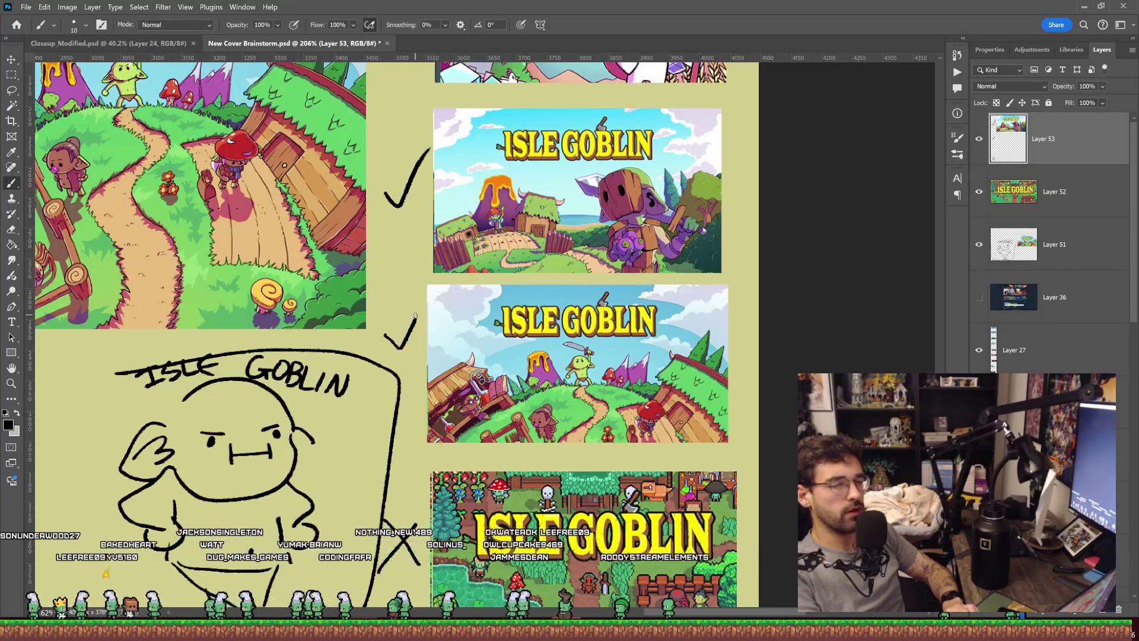
{"action": "left_click_drag", "start_coordinate": [541, 457], "coordinate": [541, 454]}
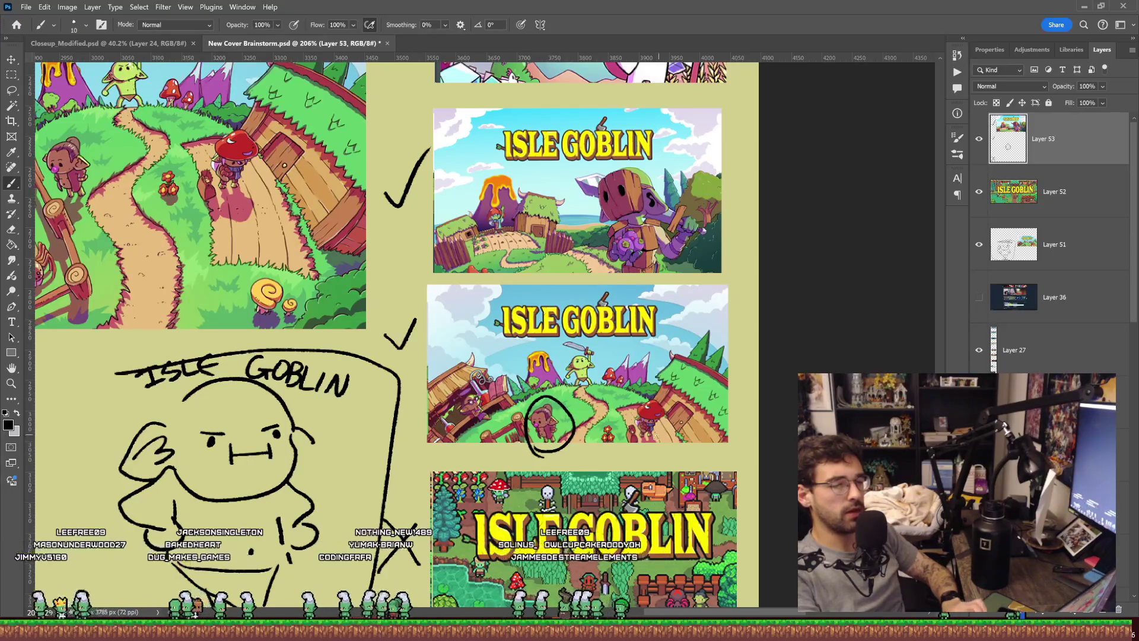
{"action": "left_click_drag", "start_coordinate": [656, 438], "coordinate": [636, 444]}
{"action": "left_click_drag", "start_coordinate": [475, 431], "coordinate": [491, 423]}
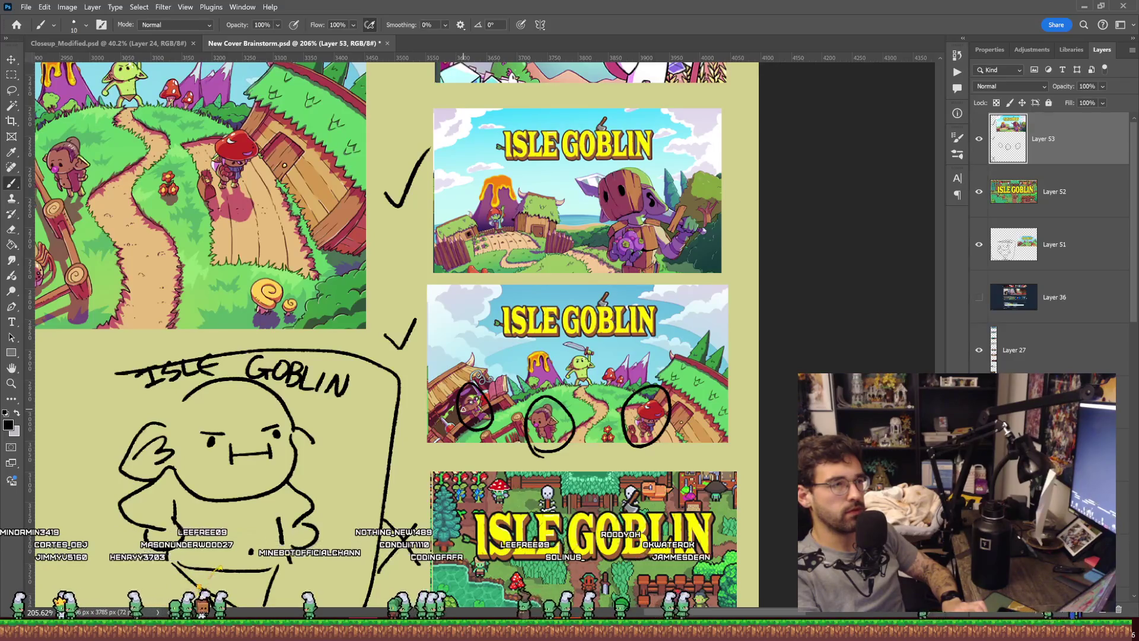
{"action": "left_click_drag", "start_coordinate": [633, 390], "coordinate": [663, 277]}
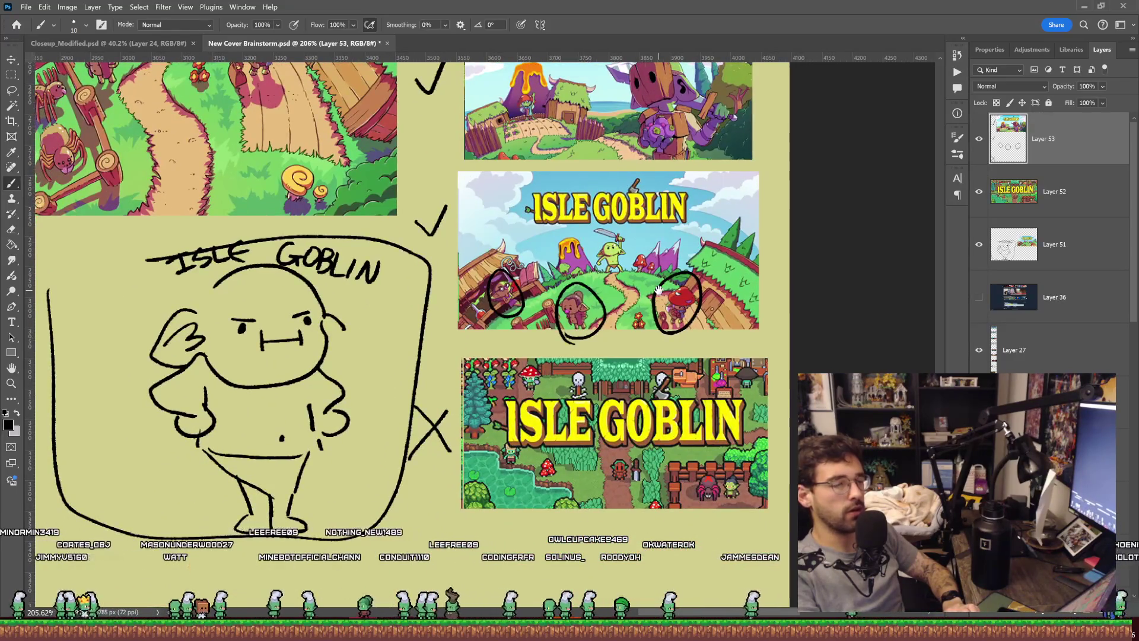
{"action": "mouse_move", "coordinate": [406, 519]}
{"action": "left_mouse_down"}
{"action": "mouse_move", "coordinate": [403, 541]}
{"action": "mouse_move", "coordinate": [501, 552]}
{"action": "left_mouse_up"}
{"action": "mouse_move", "coordinate": [596, 364]}
{"action": "left_mouse_down"}
{"action": "mouse_move", "coordinate": [544, 492]}
{"action": "mouse_move", "coordinate": [563, 350]}
{"action": "mouse_move", "coordinate": [555, 477]}
{"action": "left_mouse_up"}
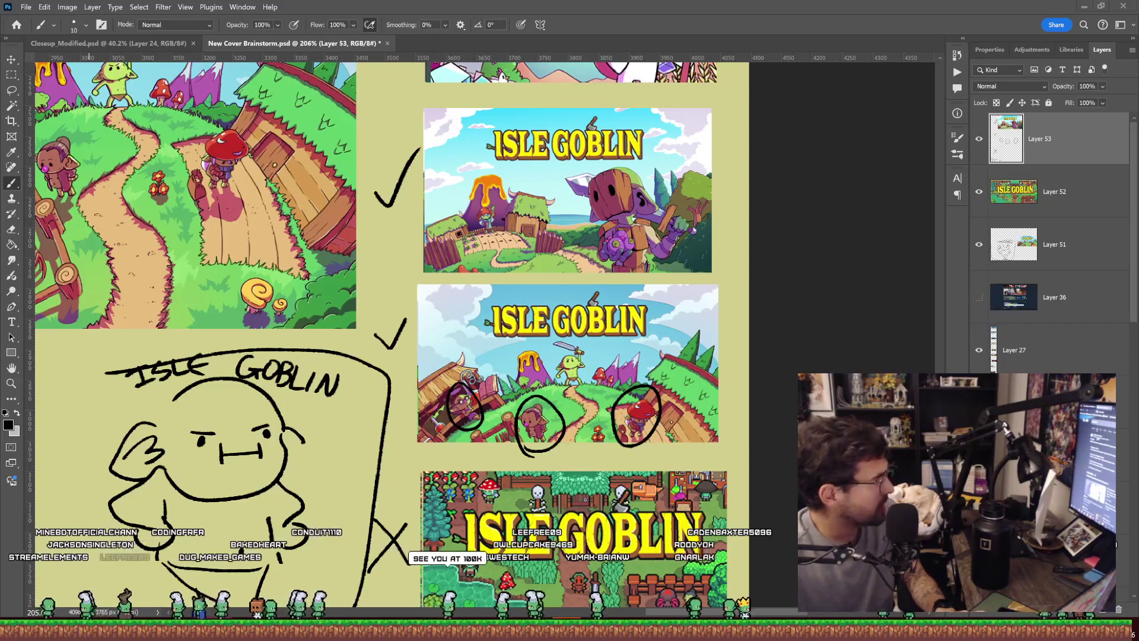
Step: Maximize the Firefox window, start Wordle and dismiss the sign-up prompt
{"action": "left_click_drag", "start_coordinate": [237, 1], "coordinate": [365, 325]}
{"action": "double_click", "coordinate": [366, 326]}
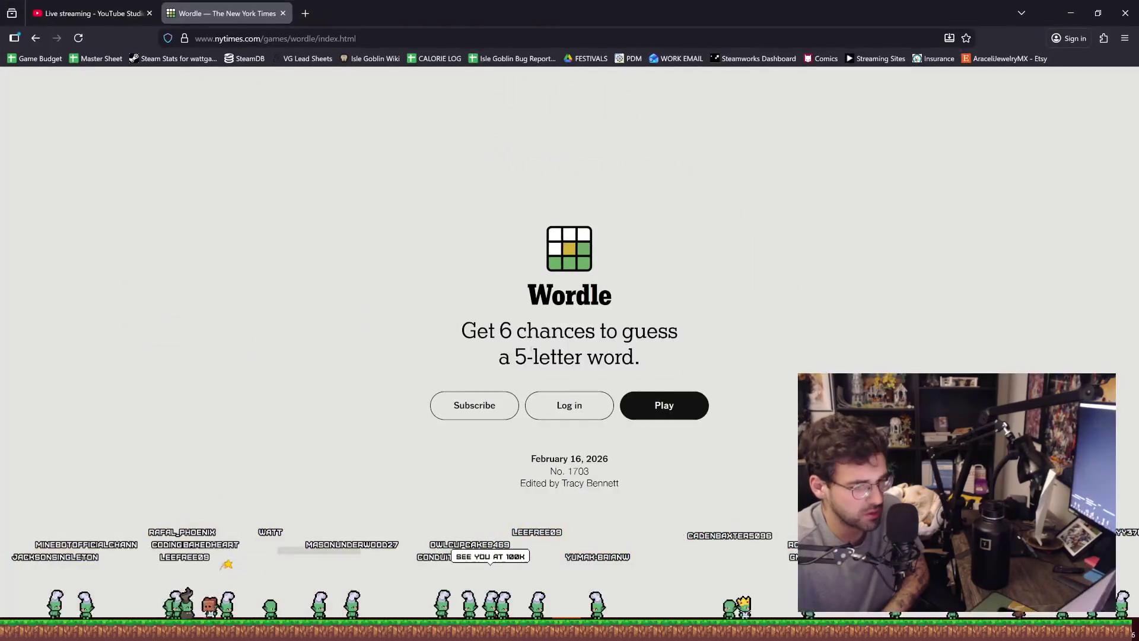
{"action": "left_click", "coordinate": [705, 411]}
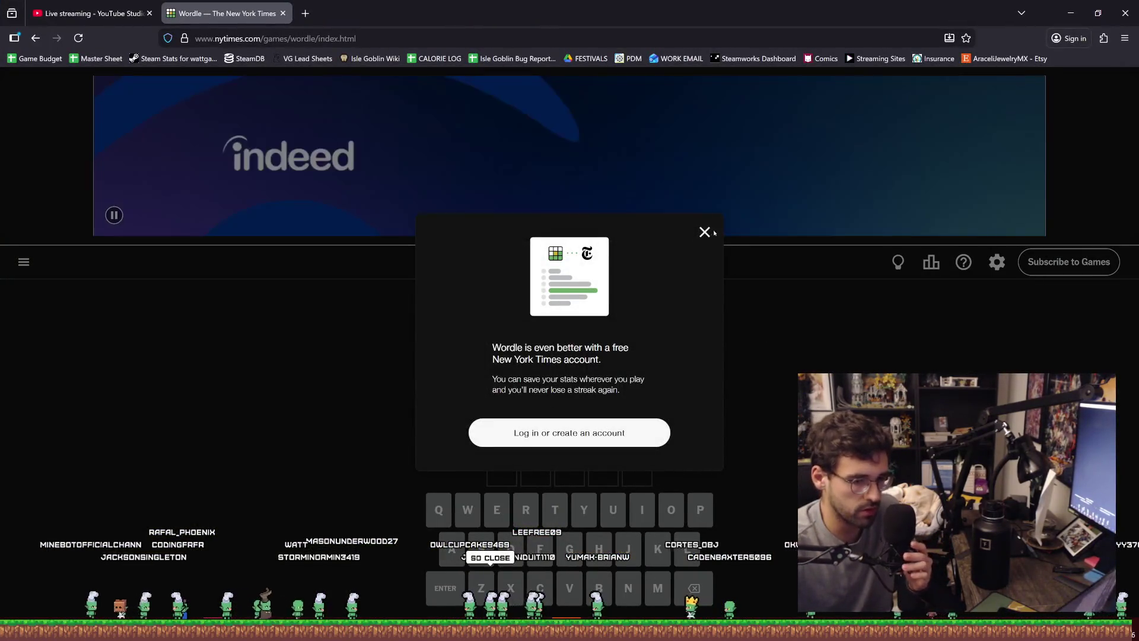
{"action": "left_click", "coordinate": [705, 232]}
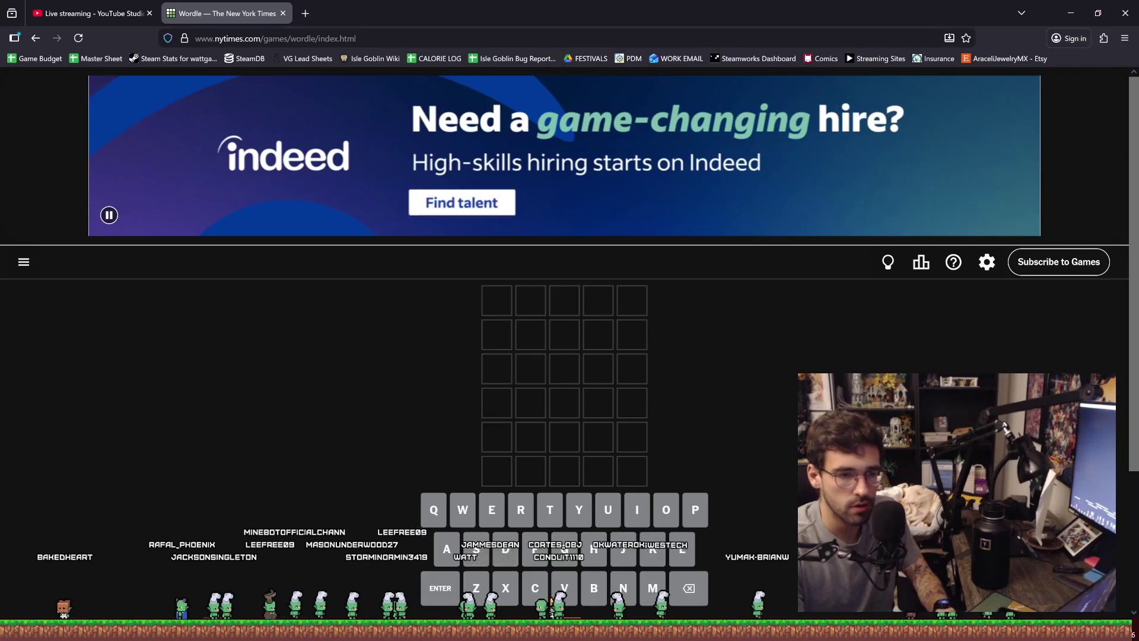
Step: Submit THUMB and CLEAT as the first two guesses, then type SKIRT in row three
{"action": "type", "text": "thumb"}
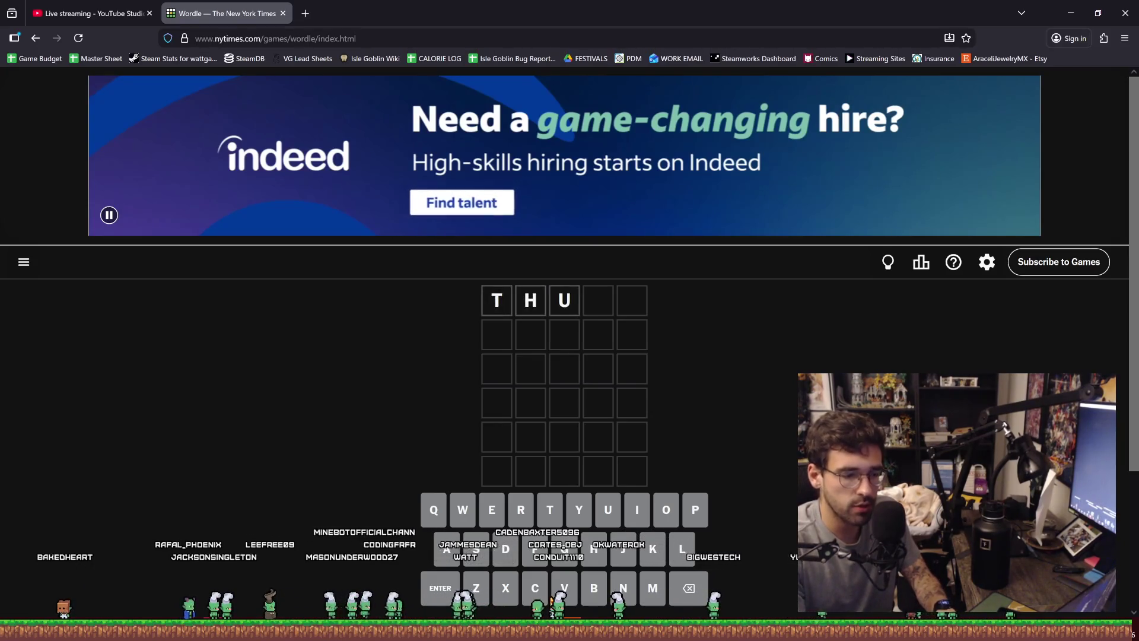
{"action": "key", "text": "Return"}
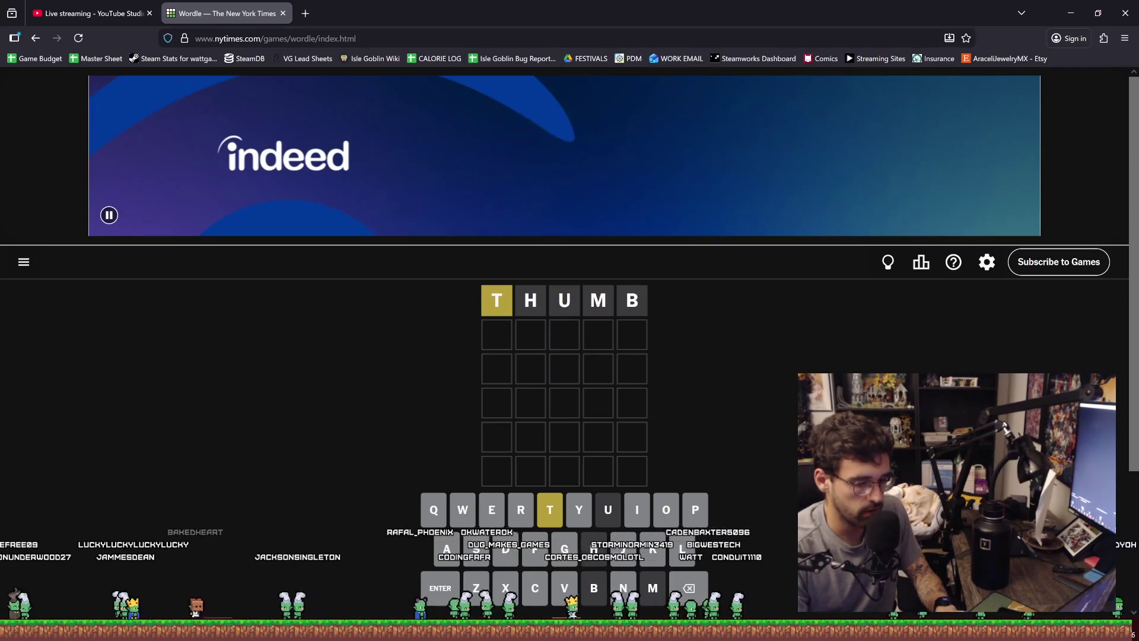
{"action": "type", "text": "clea"}
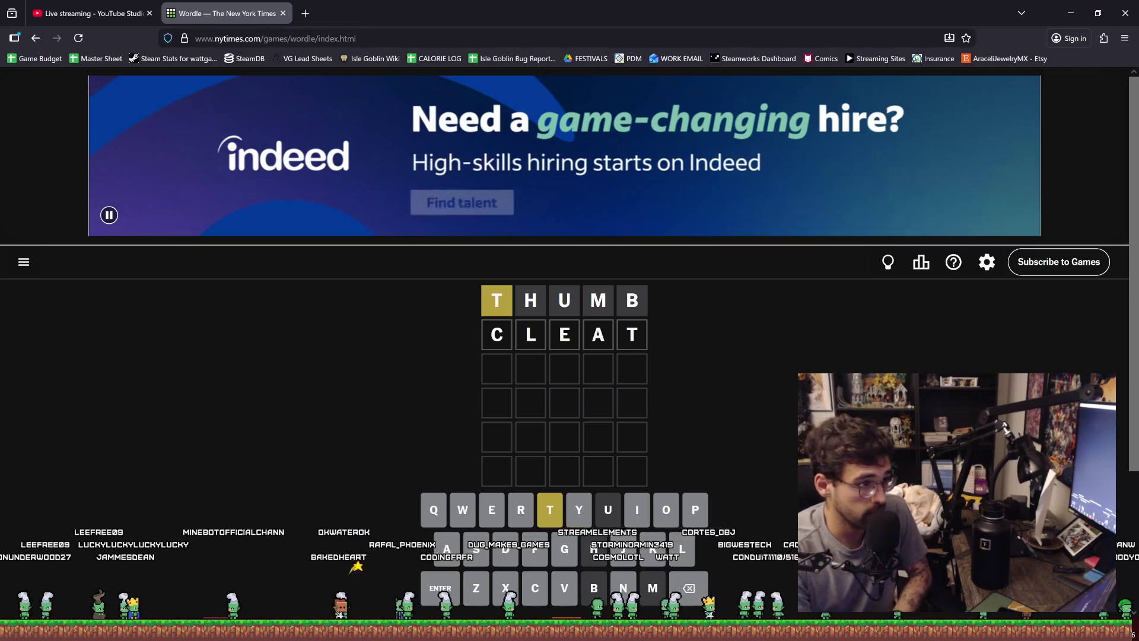
{"action": "key", "text": "Return"}
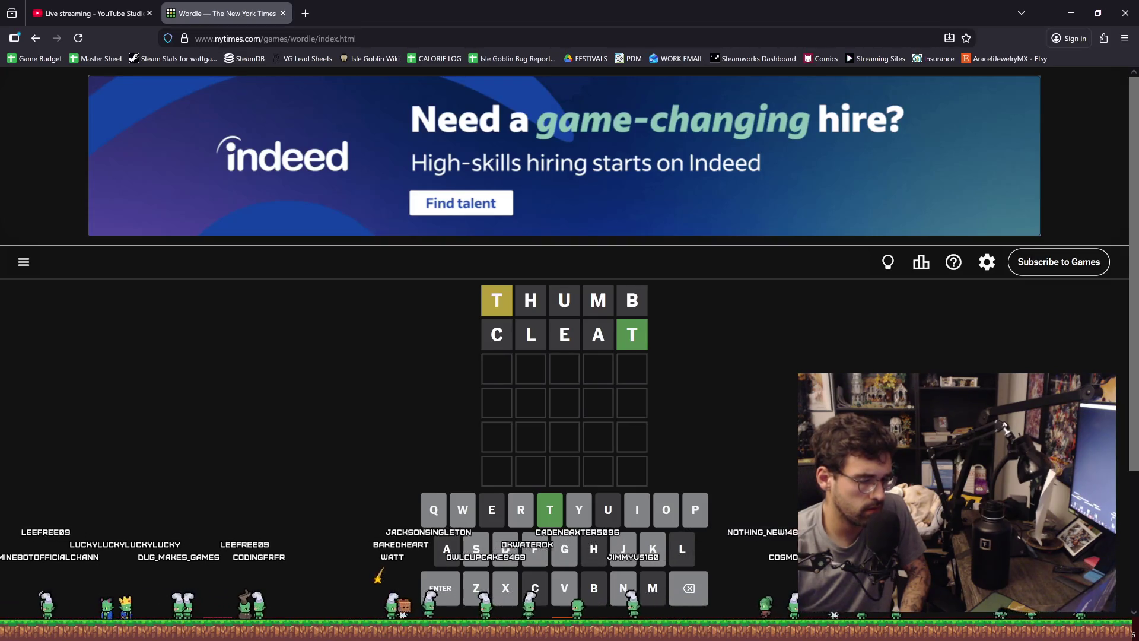
{"action": "type", "text": "skirt"}
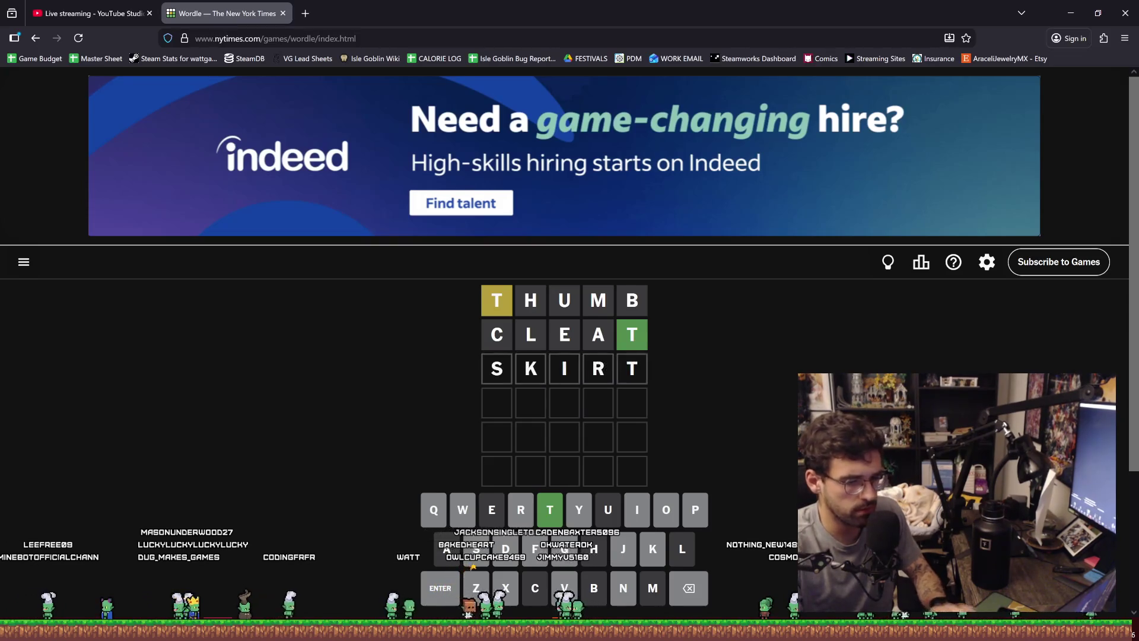